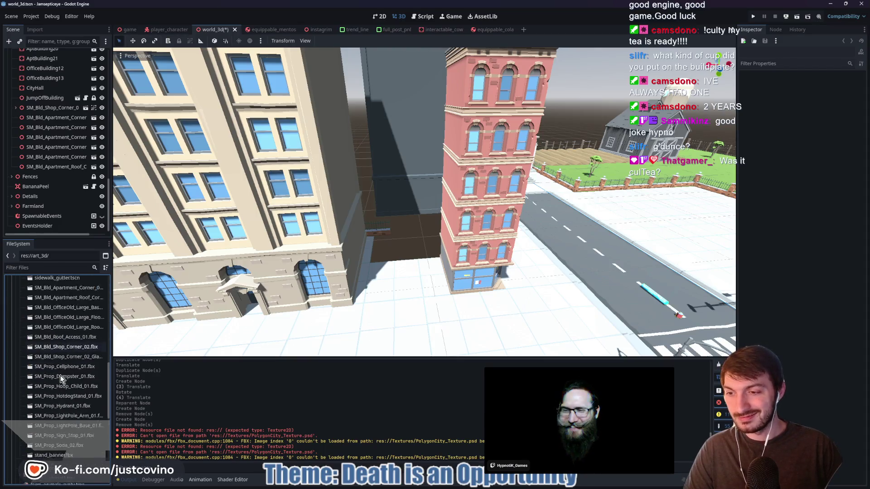
Move SM_Bld_Apartment_Door_02.fbx and SM_Bld_Apartment_Stack_02.fbx into res://art_3d/Synty/city
{"action": "scroll", "coordinate": [61, 375], "scroll_direction": "down", "scroll_amount": 3}
{"action": "scroll", "coordinate": [68, 375], "scroll_direction": "down", "scroll_amount": 2}
{"action": "scroll", "coordinate": [63, 383], "scroll_direction": "down", "scroll_amount": 3}
{"action": "left_click", "coordinate": [65, 440]}
{"action": "mouse_move", "coordinate": [57, 433]}
{"action": "left_mouse_down"}
{"action": "mouse_move", "coordinate": [60, 275]}
{"action": "mouse_move", "coordinate": [41, 352]}
{"action": "left_mouse_up"}
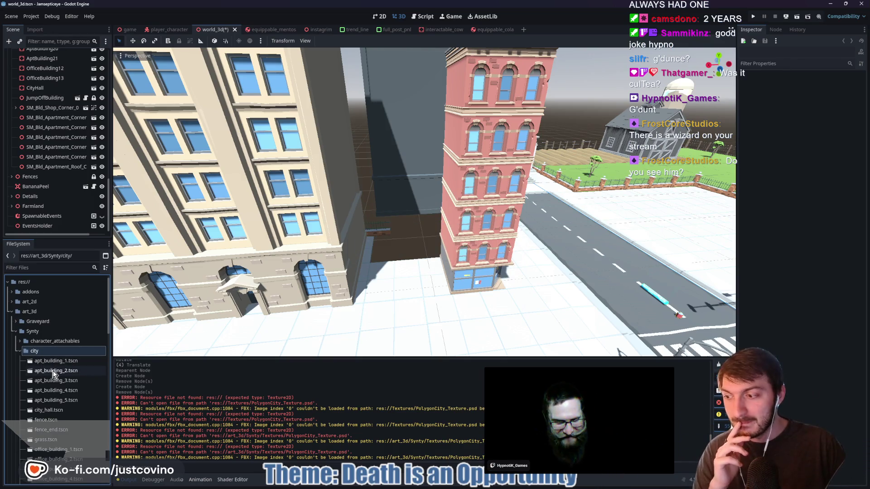
{"action": "scroll", "coordinate": [52, 370], "scroll_direction": "down", "scroll_amount": 8}
{"action": "scroll", "coordinate": [49, 371], "scroll_direction": "down", "scroll_amount": 5}
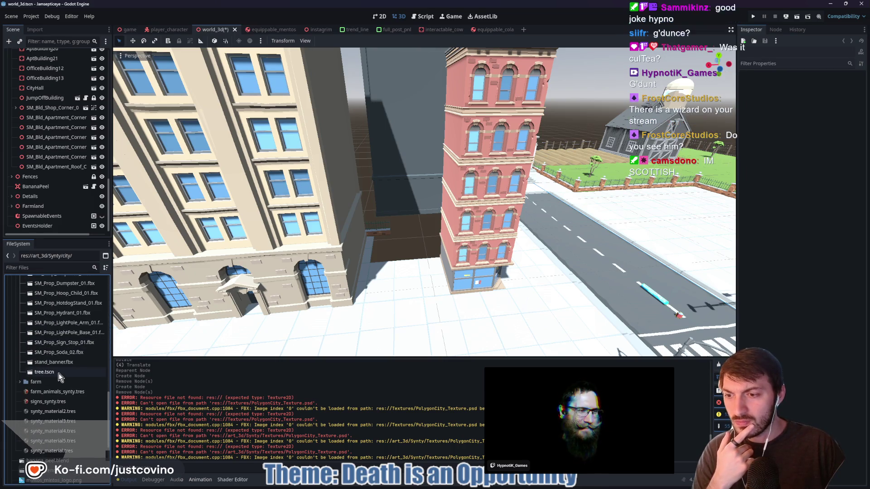
{"action": "scroll", "coordinate": [56, 373], "scroll_direction": "up", "scroll_amount": 5}
{"action": "scroll", "coordinate": [53, 372], "scroll_direction": "up", "scroll_amount": 4}
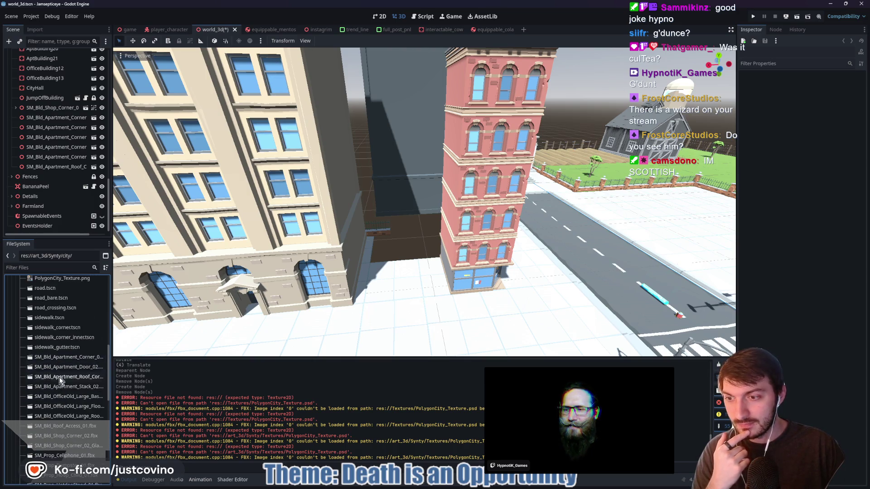
{"action": "scroll", "coordinate": [72, 422], "scroll_direction": "down", "scroll_amount": 4}
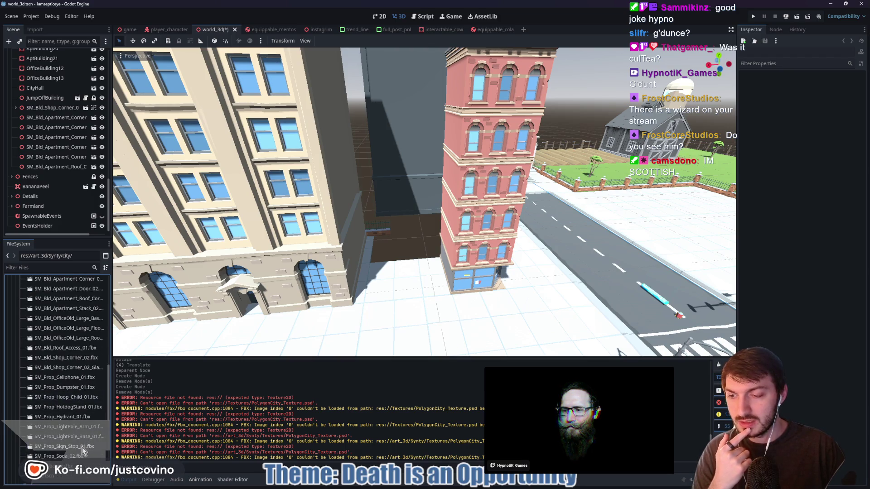
{"action": "scroll", "coordinate": [66, 361], "scroll_direction": "up", "scroll_amount": 1}
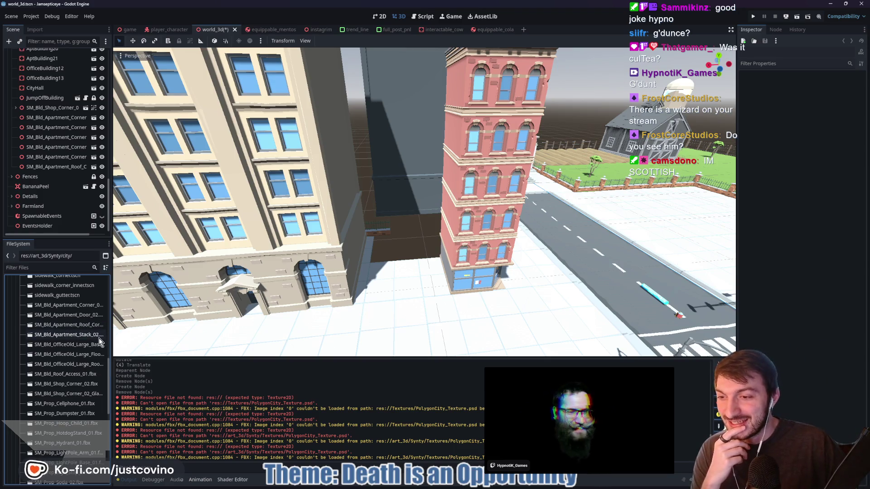
{"action": "scroll", "coordinate": [83, 338], "scroll_direction": "down", "scroll_amount": 2}
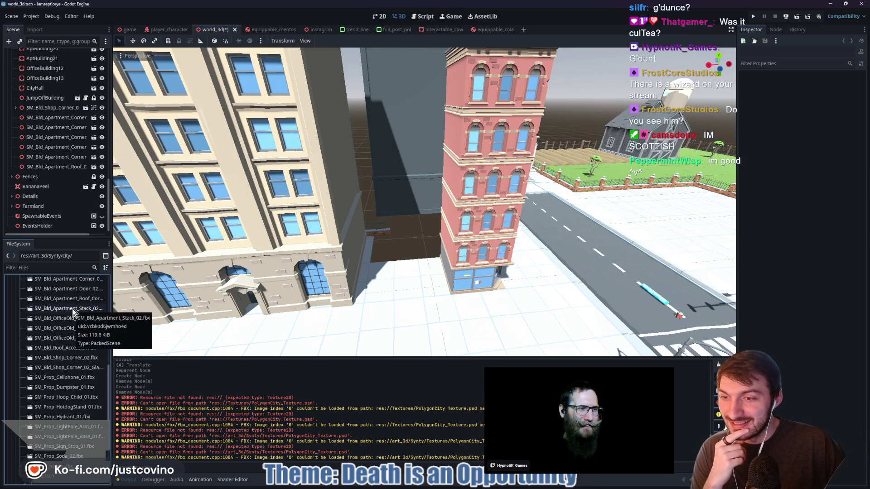
Place SM_Bld_Apartment_Door_02 between the buildings, then reimport it with external synty_material2.tres
{"action": "mouse_move", "coordinate": [72, 288]}
{"action": "left_mouse_down"}
{"action": "mouse_move", "coordinate": [431, 261]}
{"action": "mouse_move", "coordinate": [413, 272]}
{"action": "mouse_move", "coordinate": [396, 235]}
{"action": "mouse_move", "coordinate": [398, 211]}
{"action": "mouse_move", "coordinate": [405, 227]}
{"action": "left_mouse_up"}
{"action": "mouse_move", "coordinate": [376, 260]}
{"action": "left_mouse_down"}
{"action": "mouse_move", "coordinate": [355, 260]}
{"action": "mouse_move", "coordinate": [360, 248]}
{"action": "mouse_move", "coordinate": [396, 244]}
{"action": "mouse_move", "coordinate": [395, 271]}
{"action": "left_mouse_up"}
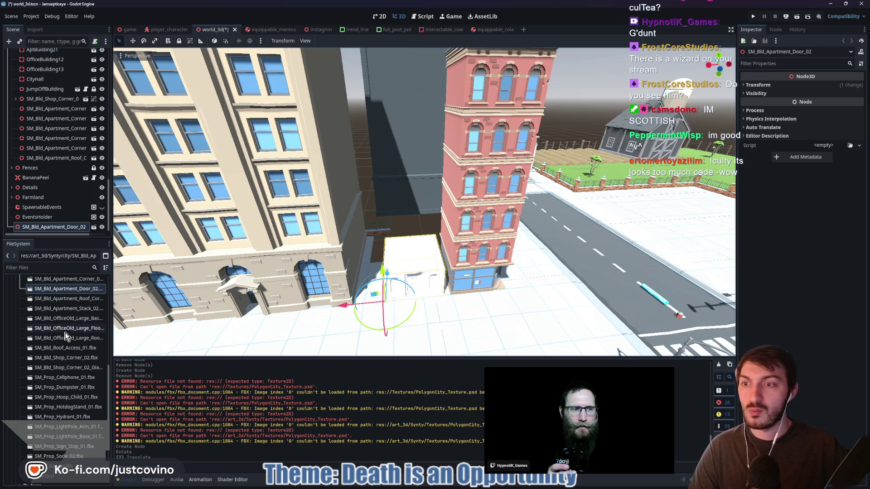
{"action": "double_click", "coordinate": [60, 290]}
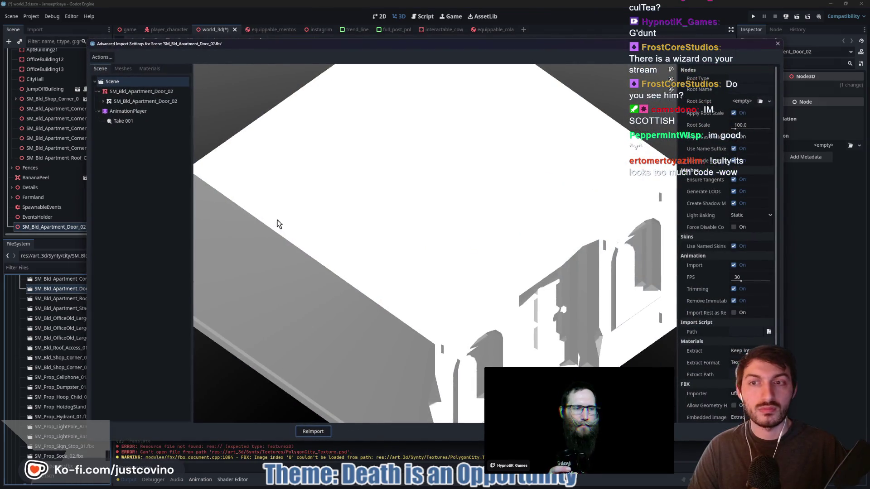
{"action": "left_click", "coordinate": [149, 101]}
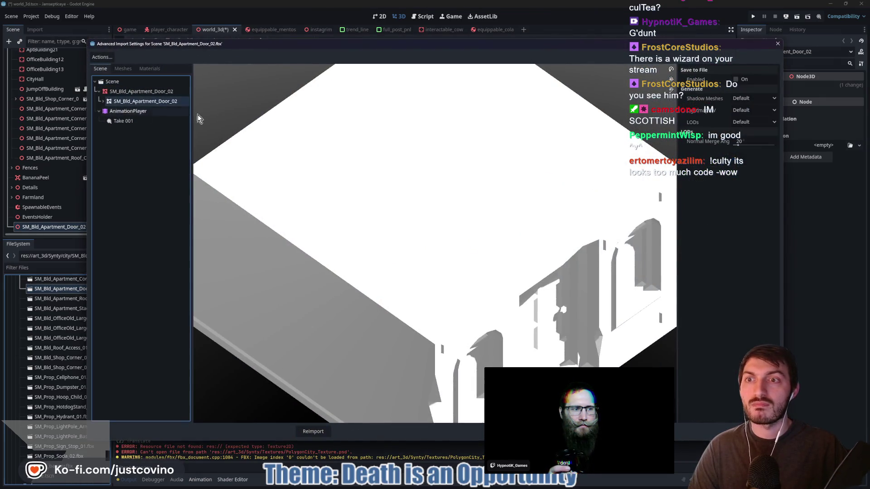
{"action": "left_click", "coordinate": [146, 68]}
{"action": "left_click", "coordinate": [161, 83]}
{"action": "left_click", "coordinate": [738, 82]}
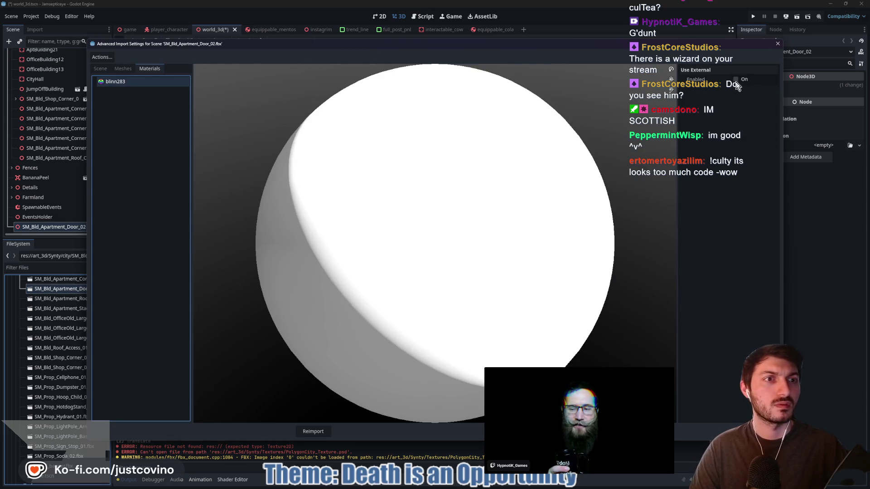
{"action": "left_click", "coordinate": [773, 91]}
{"action": "double_click", "coordinate": [399, 176]}
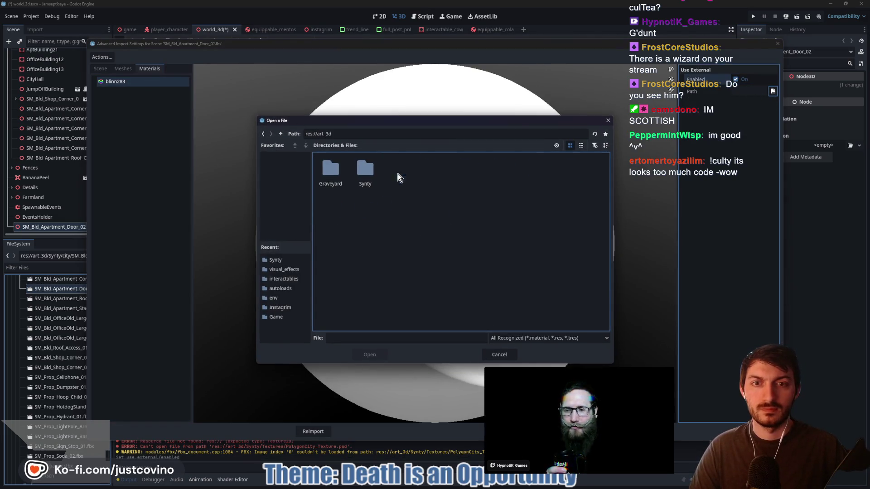
{"action": "double_click", "coordinate": [362, 174]}
{"action": "left_click", "coordinate": [501, 182]}
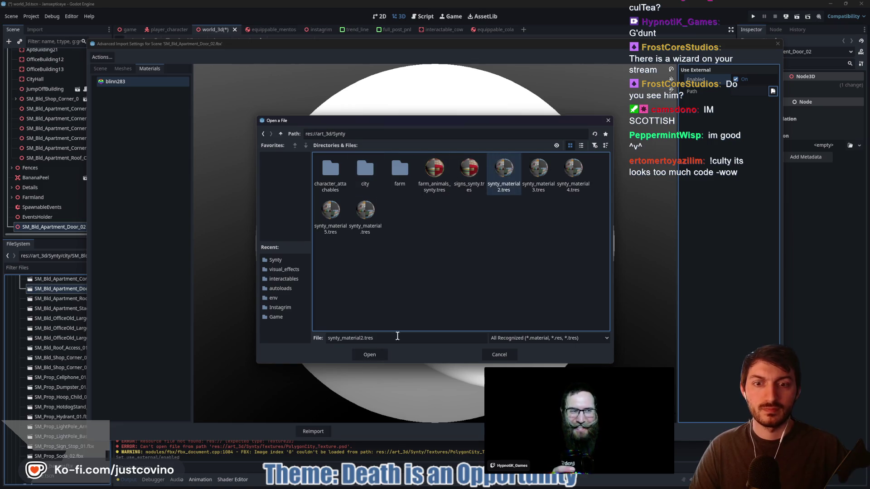
{"action": "left_click", "coordinate": [376, 355]}
{"action": "left_click", "coordinate": [329, 434]}
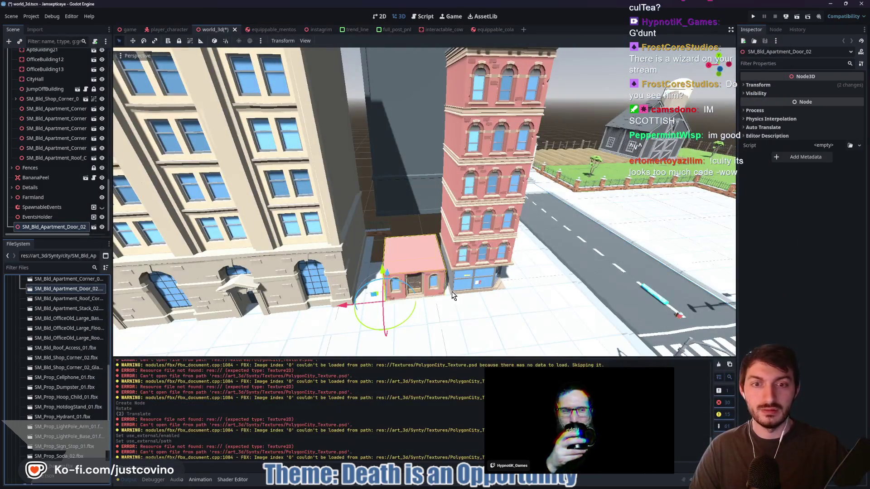
Fly the camera around the door building to inspect how it fits between its neighbours
{"action": "key", "text": "w"}
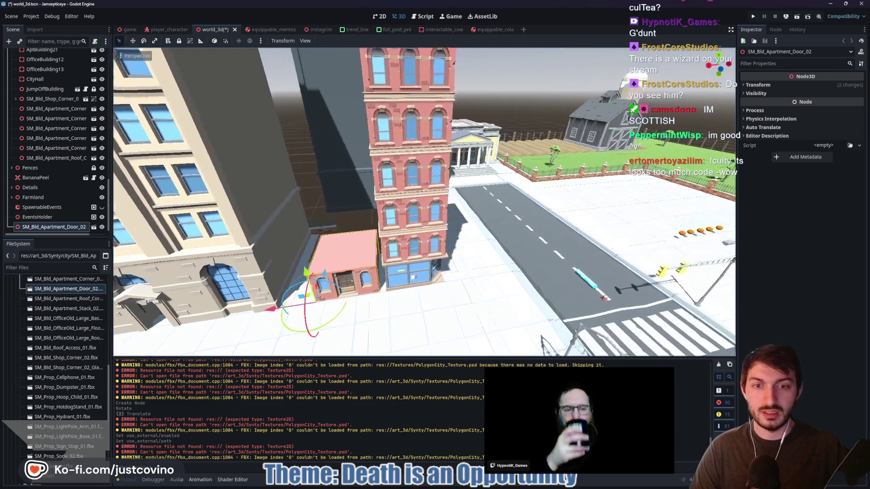
{"action": "key", "text": "a"}
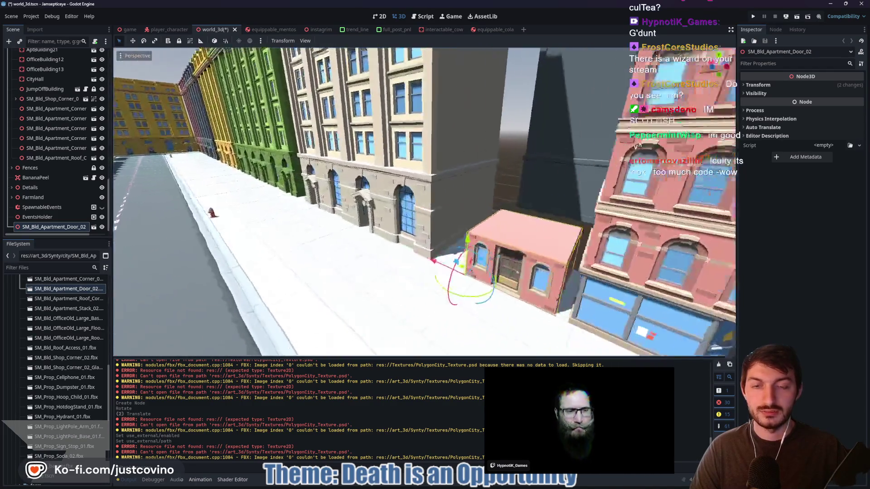
{"action": "key", "text": "s"}
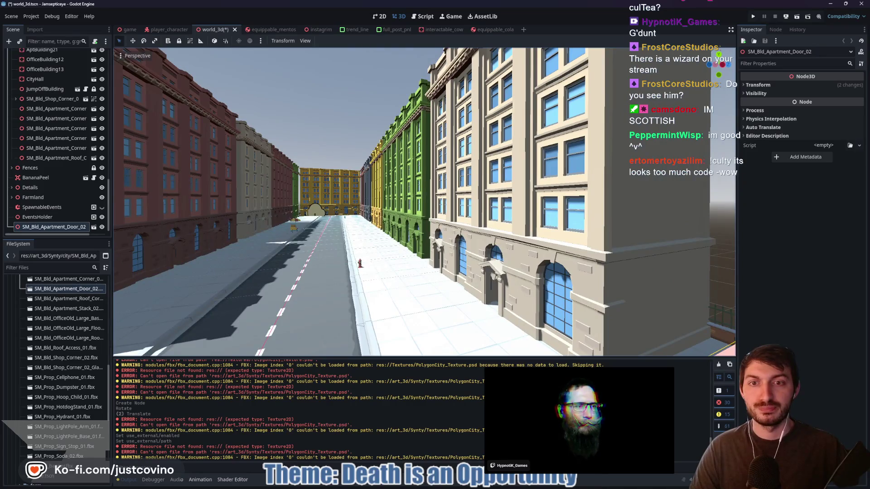
{"action": "key", "text": "f"}
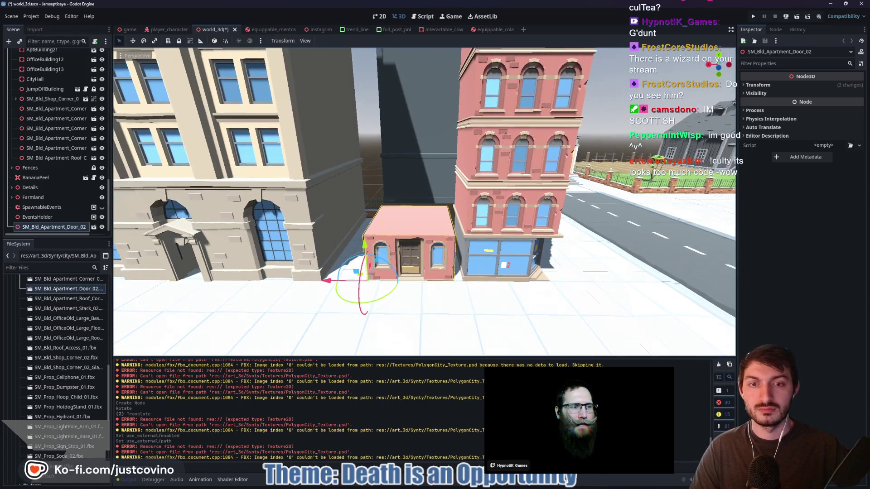
{"action": "key", "text": "w"}
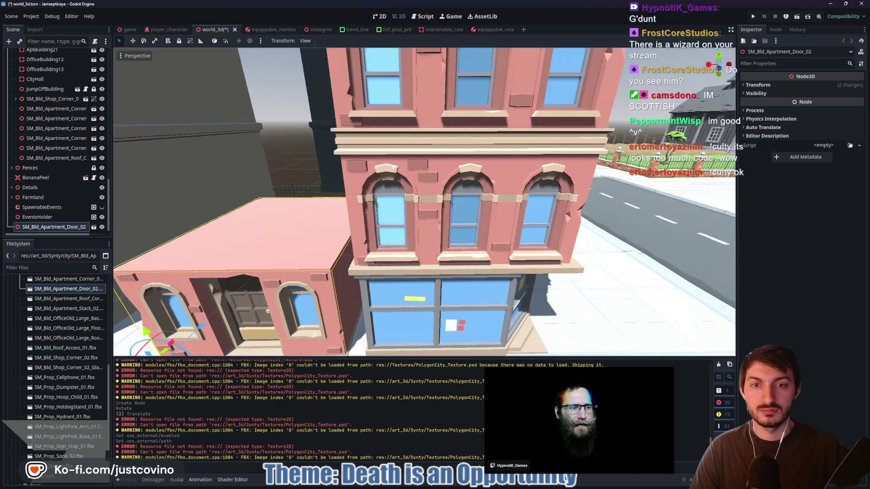
{"action": "key", "text": "s"}
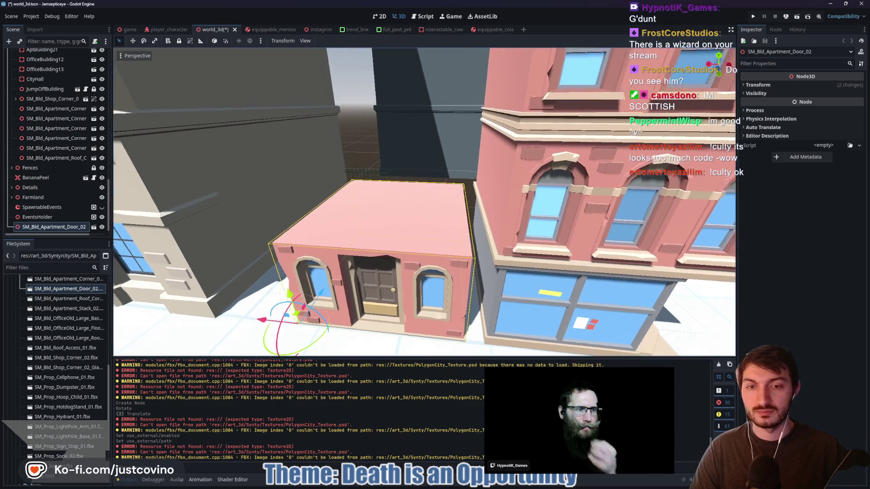
{"action": "key", "text": "w"}
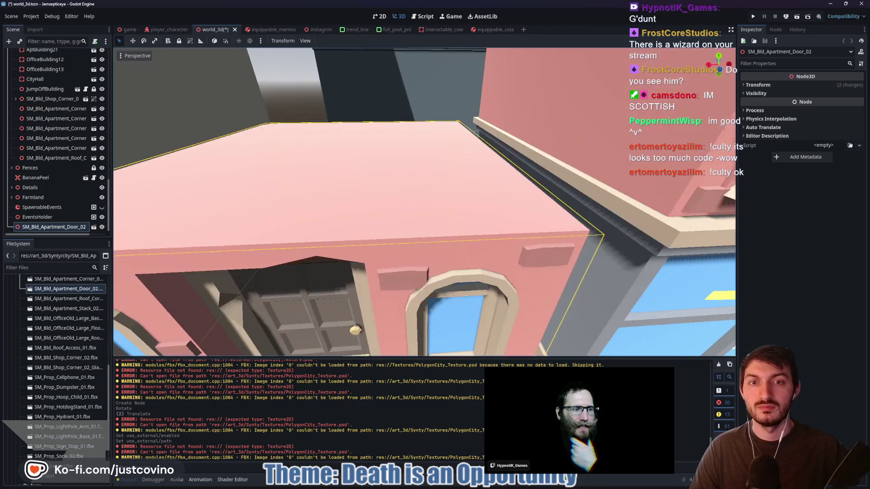
{"action": "key", "text": "w"}
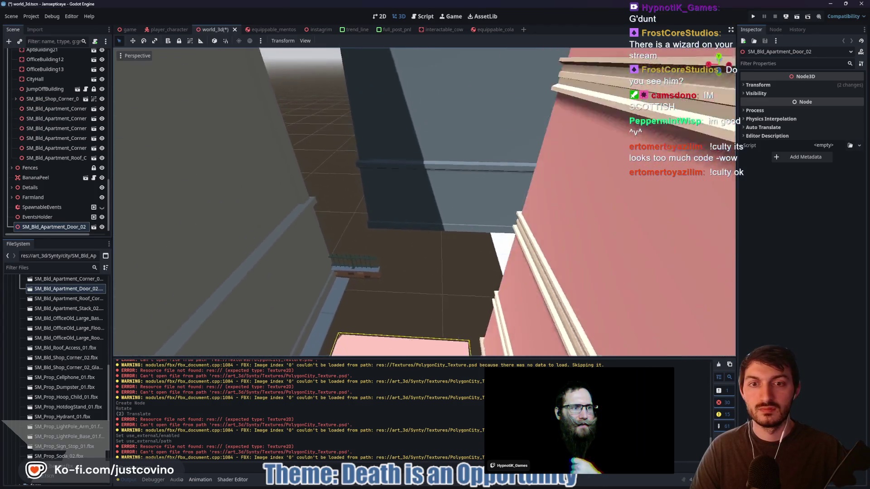
{"action": "key", "text": "s"}
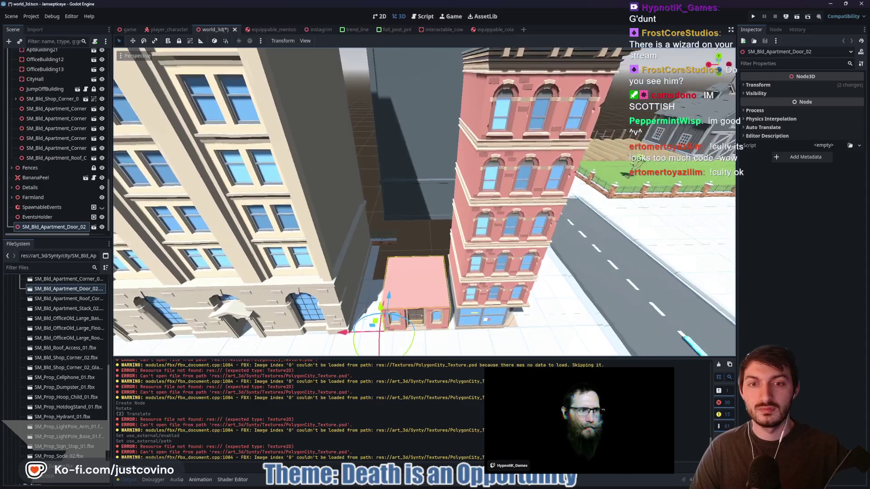
{"action": "key", "text": "w"}
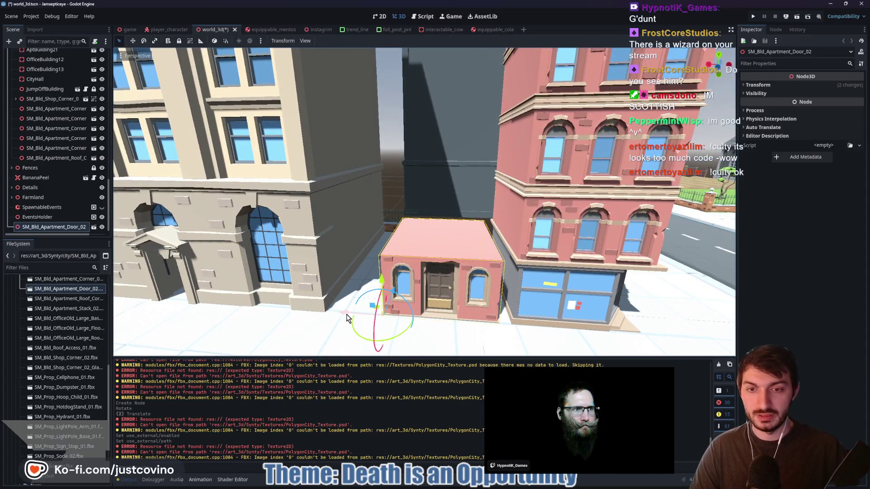
{"action": "key", "text": "e"}
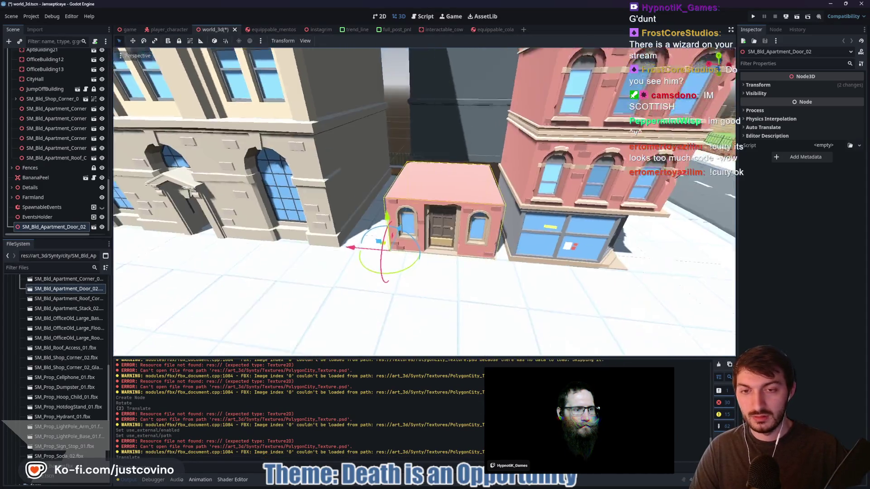
{"action": "key", "text": "w"}
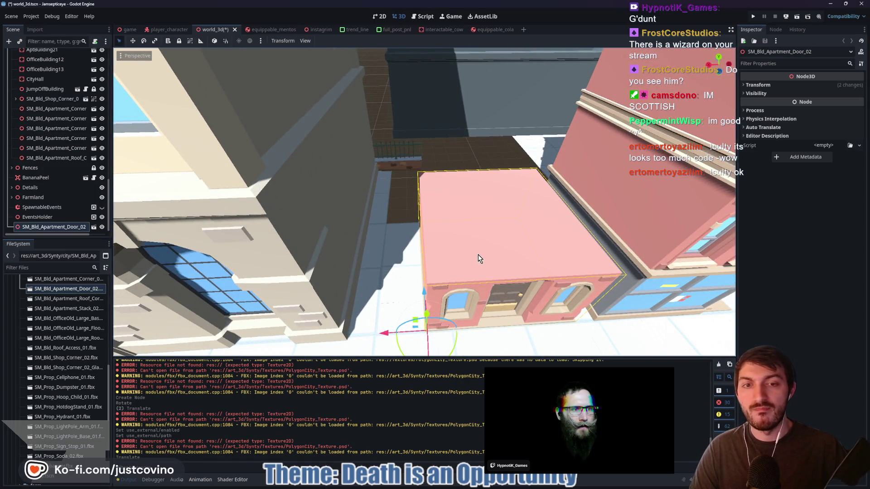
{"action": "key", "text": "s"}
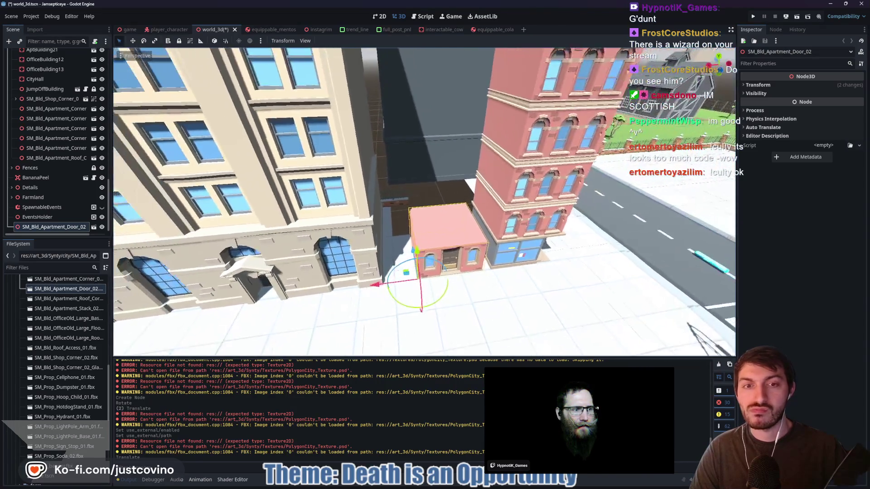
{"action": "key", "text": "w"}
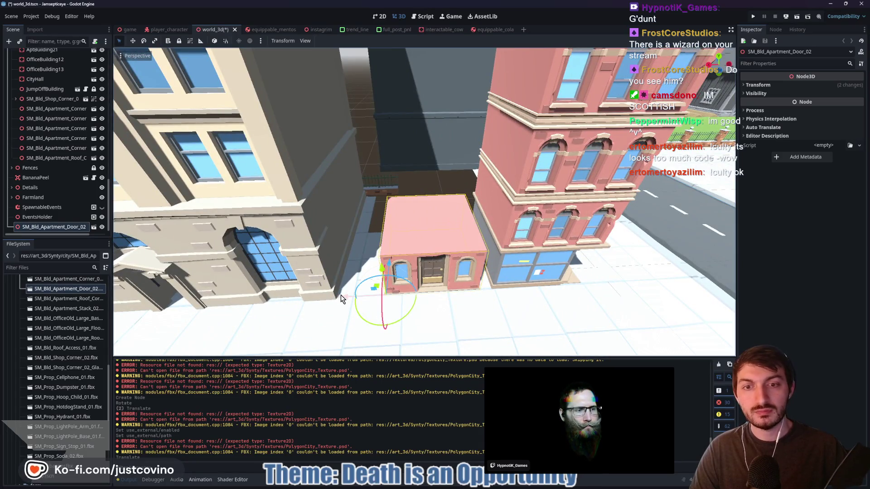
Nudge the door building along X and Z so it sits snugly between the cream and red buildings
{"action": "left_click_drag", "start_coordinate": [342, 299], "coordinate": [323, 294]}
{"action": "left_click_drag", "start_coordinate": [373, 266], "coordinate": [375, 269]}
{"action": "scroll", "coordinate": [375, 269], "scroll_direction": "up", "scroll_amount": 5}
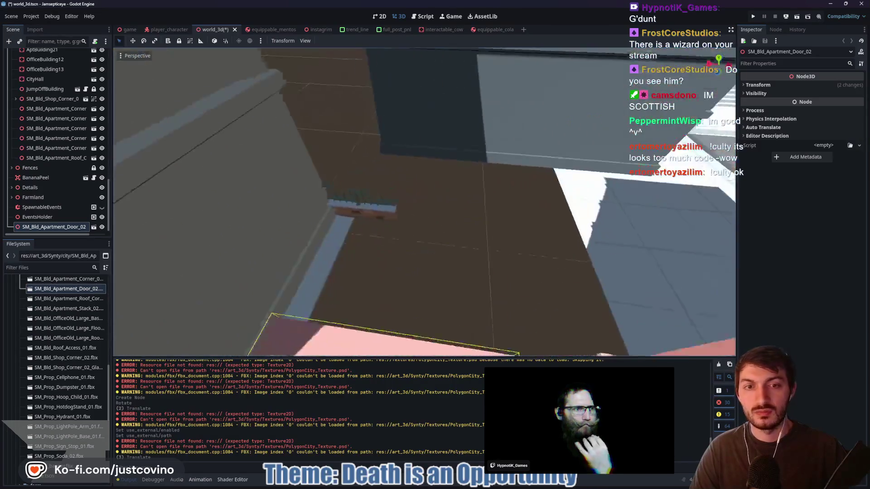
{"action": "scroll", "coordinate": [374, 270], "scroll_direction": "down", "scroll_amount": 5}
{"action": "mouse_move", "coordinate": [374, 269]}
{"action": "left_mouse_down"}
{"action": "mouse_move", "coordinate": [381, 217]}
{"action": "mouse_move", "coordinate": [321, 221]}
{"action": "mouse_move", "coordinate": [490, 263]}
{"action": "left_mouse_up"}
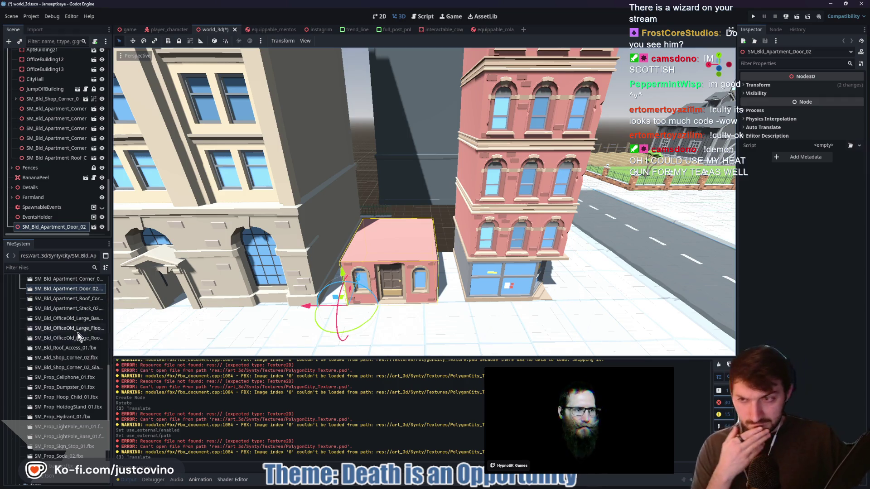
Check SM_Bld_Apartment_02.fbx's blinn283 material, then place the model raised atop the door building
{"action": "scroll", "coordinate": [79, 333], "scroll_direction": "down", "scroll_amount": 3}
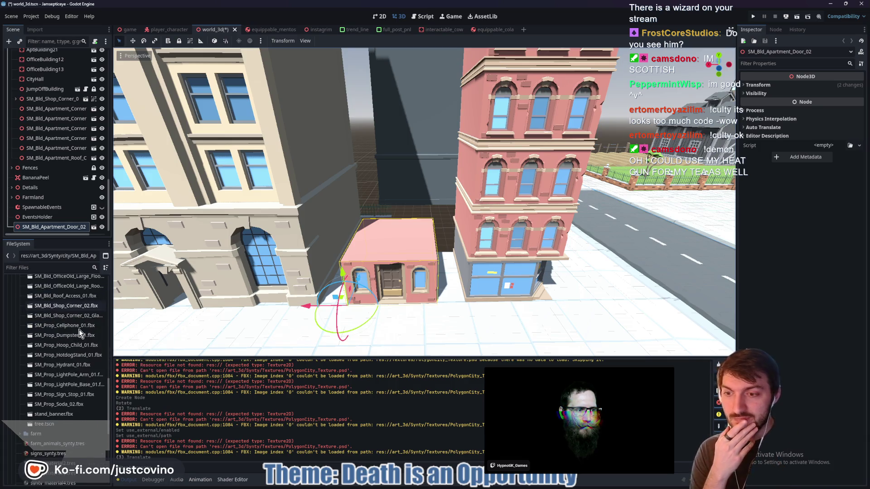
{"action": "scroll", "coordinate": [80, 331], "scroll_direction": "down", "scroll_amount": 5}
{"action": "scroll", "coordinate": [75, 336], "scroll_direction": "down", "scroll_amount": 5}
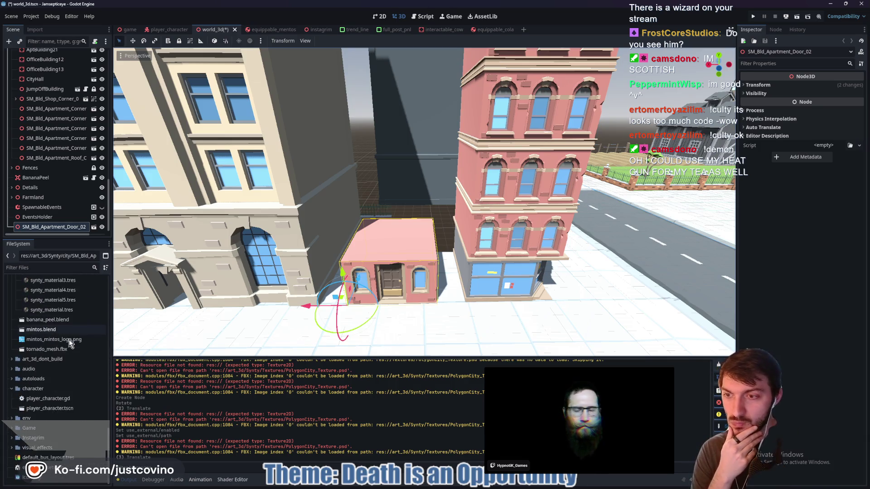
{"action": "left_click", "coordinate": [12, 358]}
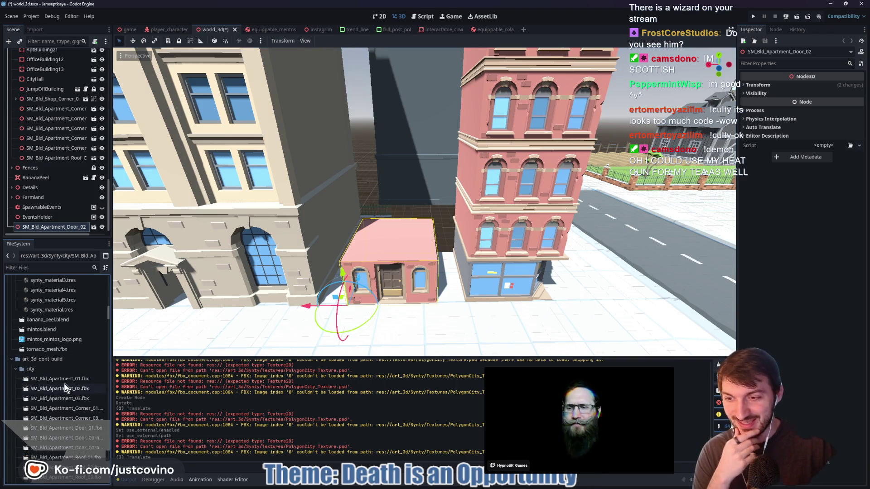
{"action": "scroll", "coordinate": [66, 388], "scroll_direction": "down", "scroll_amount": 4}
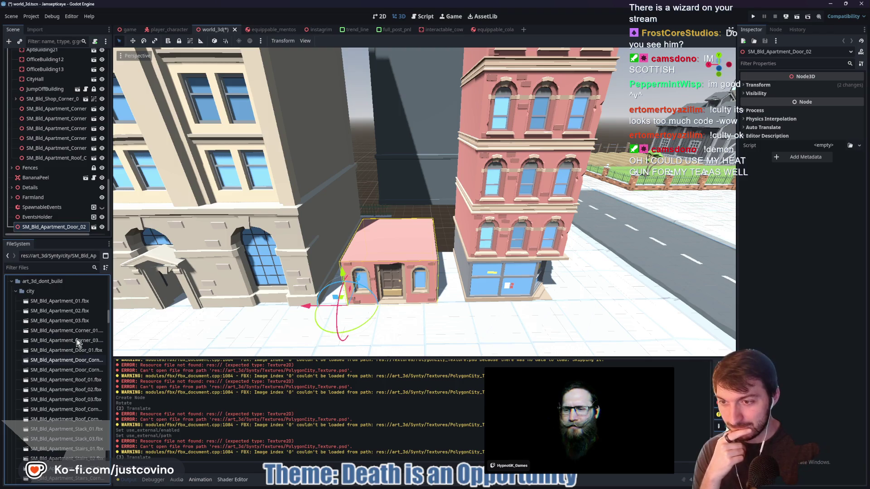
{"action": "double_click", "coordinate": [52, 315]}
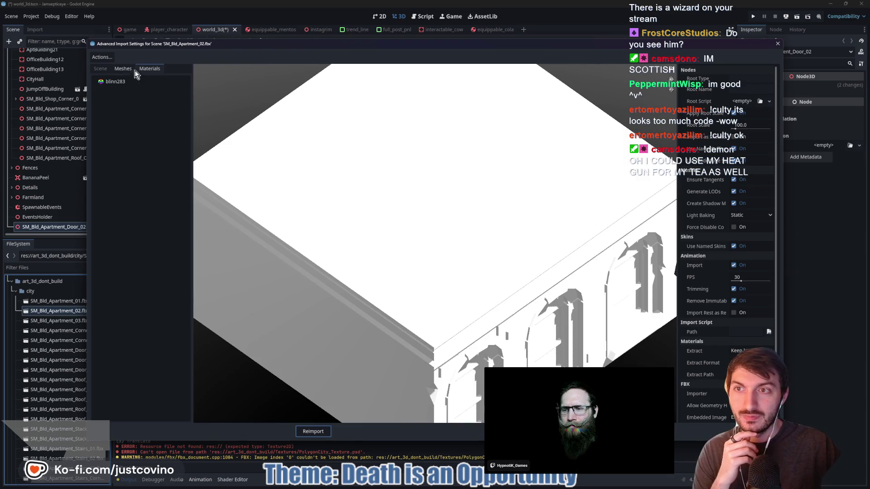
{"action": "left_click", "coordinate": [136, 82]}
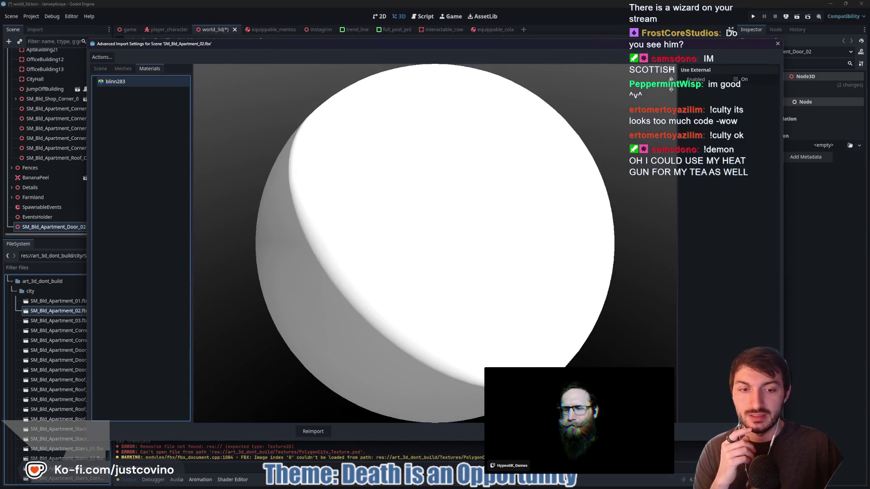
{"action": "left_click", "coordinate": [313, 431]}
{"action": "mouse_move", "coordinate": [63, 312]}
{"action": "left_mouse_down"}
{"action": "mouse_move", "coordinate": [396, 230]}
{"action": "mouse_move", "coordinate": [431, 253]}
{"action": "left_mouse_up"}
{"action": "mouse_move", "coordinate": [432, 221]}
{"action": "left_mouse_down"}
{"action": "mouse_move", "coordinate": [446, 213]}
{"action": "mouse_move", "coordinate": [457, 222]}
{"action": "mouse_move", "coordinate": [384, 216]}
{"action": "mouse_move", "coordinate": [376, 198]}
{"action": "mouse_move", "coordinate": [368, 227]}
{"action": "left_mouse_up"}
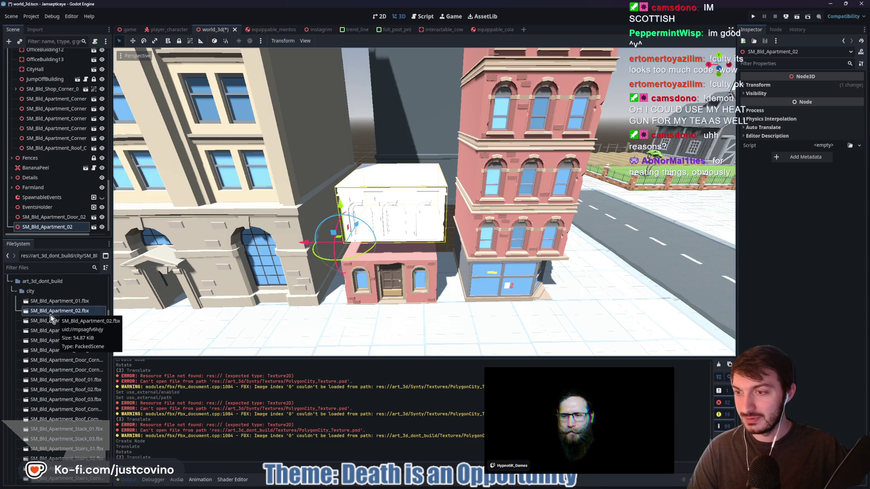
Browse through the folders in the FileSystem dock
{"action": "scroll", "coordinate": [50, 318], "scroll_direction": "up", "scroll_amount": 2}
{"action": "mouse_move", "coordinate": [56, 340]}
{"action": "left_mouse_down"}
{"action": "mouse_move", "coordinate": [58, 264]}
{"action": "mouse_move", "coordinate": [34, 361]}
{"action": "left_mouse_up"}
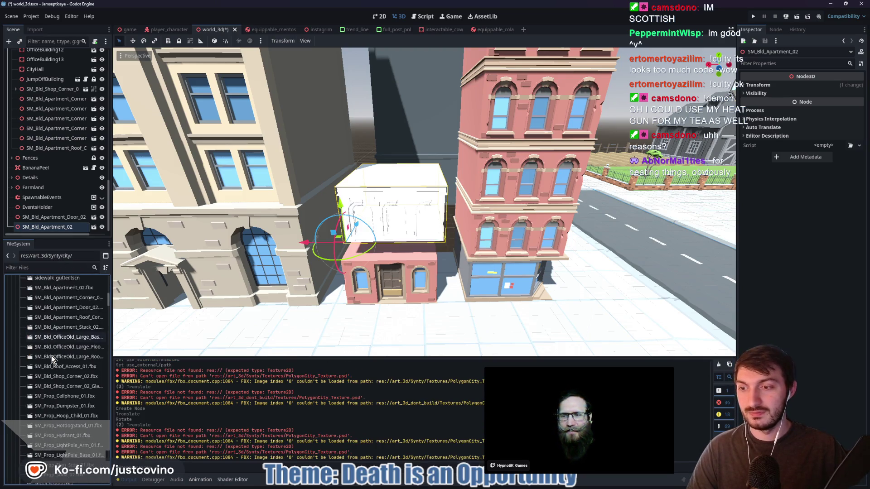
{"action": "scroll", "coordinate": [55, 360], "scroll_direction": "down", "scroll_amount": 5}
{"action": "scroll", "coordinate": [61, 366], "scroll_direction": "up", "scroll_amount": 1}
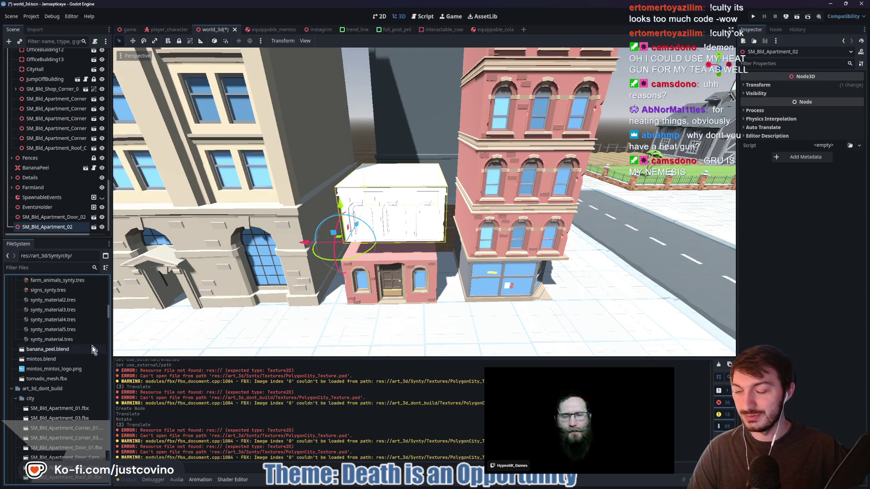
{"action": "scroll", "coordinate": [69, 349], "scroll_direction": "up", "scroll_amount": 4}
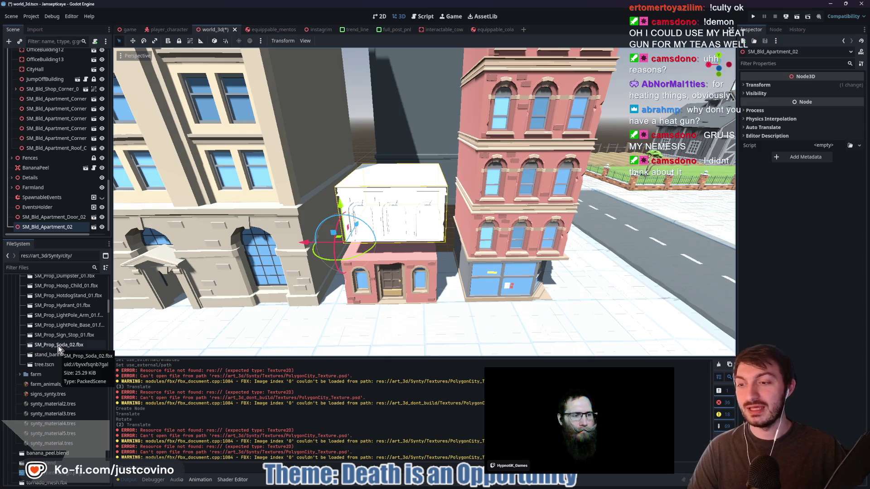
Doodle a red figure with glasses over the scene, then clear it and bring up the browser
{"action": "mouse_move", "coordinate": [407, 86]}
{"action": "left_mouse_down"}
{"action": "mouse_move", "coordinate": [357, 195]}
{"action": "mouse_move", "coordinate": [374, 93]}
{"action": "left_mouse_up"}
{"action": "mouse_move", "coordinate": [335, 122]}
{"action": "left_mouse_down"}
{"action": "mouse_move", "coordinate": [385, 136]}
{"action": "mouse_move", "coordinate": [334, 123]}
{"action": "left_mouse_up"}
{"action": "left_click_drag", "start_coordinate": [408, 110], "coordinate": [448, 137]}
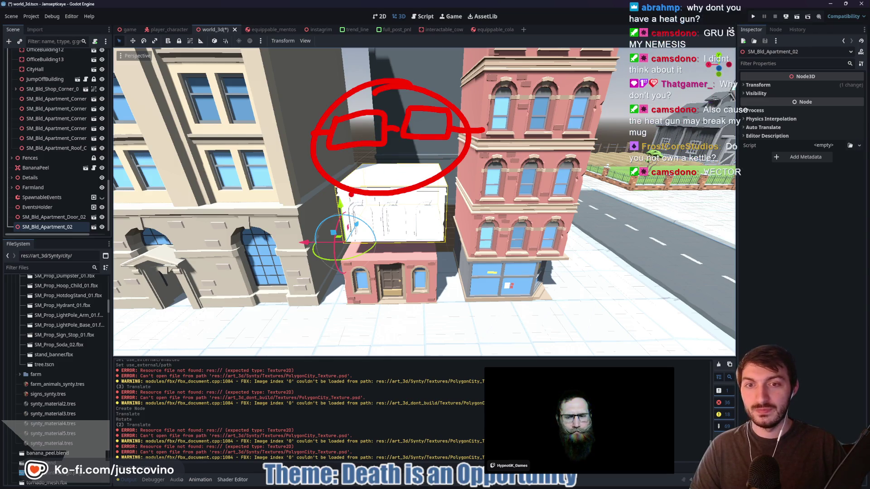
{"action": "mouse_move", "coordinate": [352, 194]}
{"action": "left_mouse_down"}
{"action": "mouse_move", "coordinate": [297, 324]}
{"action": "mouse_move", "coordinate": [484, 410]}
{"action": "mouse_move", "coordinate": [410, 234]}
{"action": "left_mouse_up"}
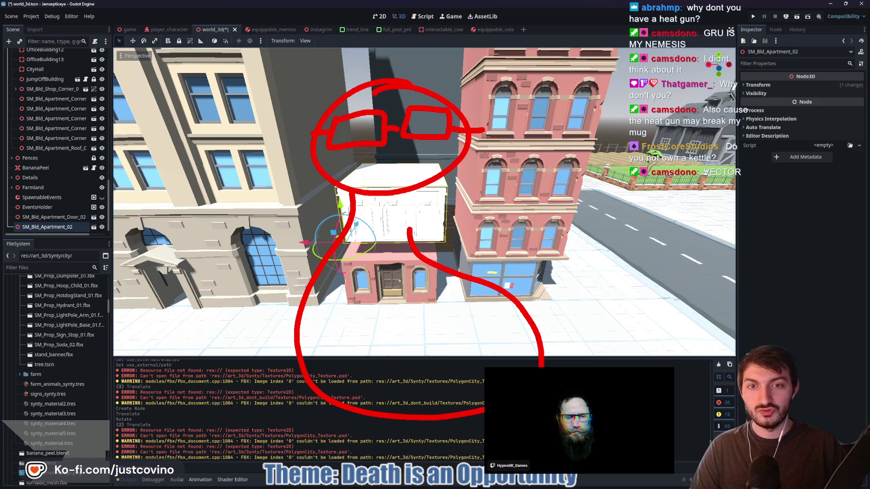
{"action": "left_click_drag", "start_coordinate": [467, 274], "coordinate": [532, 213]}
{"action": "mouse_move", "coordinate": [499, 283]}
{"action": "left_mouse_down"}
{"action": "mouse_move", "coordinate": [545, 248]}
{"action": "mouse_move", "coordinate": [604, 245]}
{"action": "mouse_move", "coordinate": [529, 216]}
{"action": "left_mouse_up"}
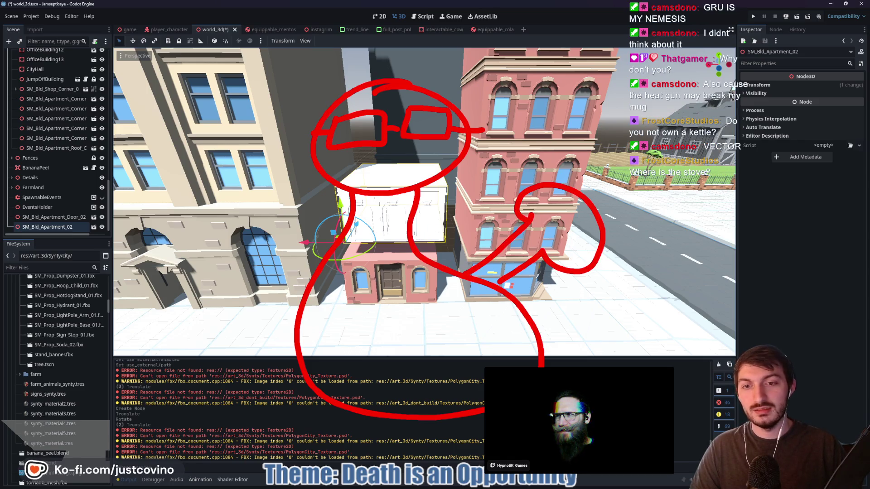
{"action": "mouse_move", "coordinate": [268, 273]}
{"action": "left_mouse_down"}
{"action": "mouse_move", "coordinate": [179, 274]}
{"action": "mouse_move", "coordinate": [255, 284]}
{"action": "left_mouse_up"}
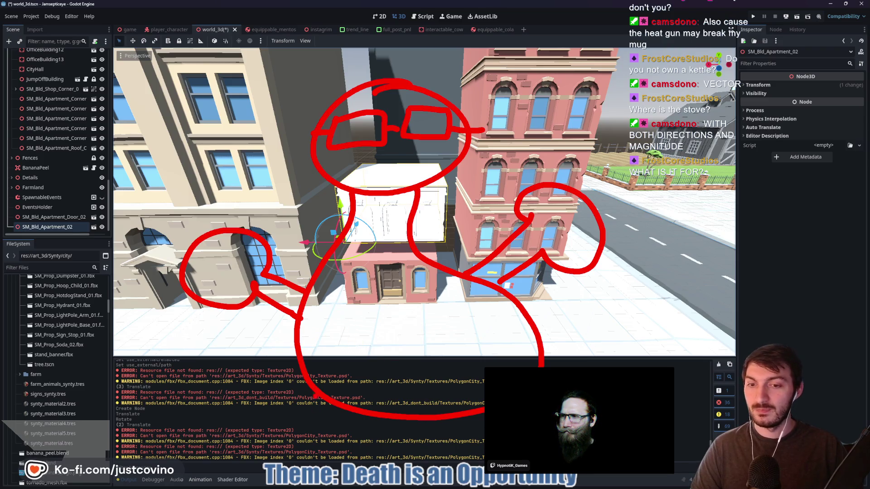
{"action": "left_click_drag", "start_coordinate": [306, 423], "coordinate": [299, 433]}
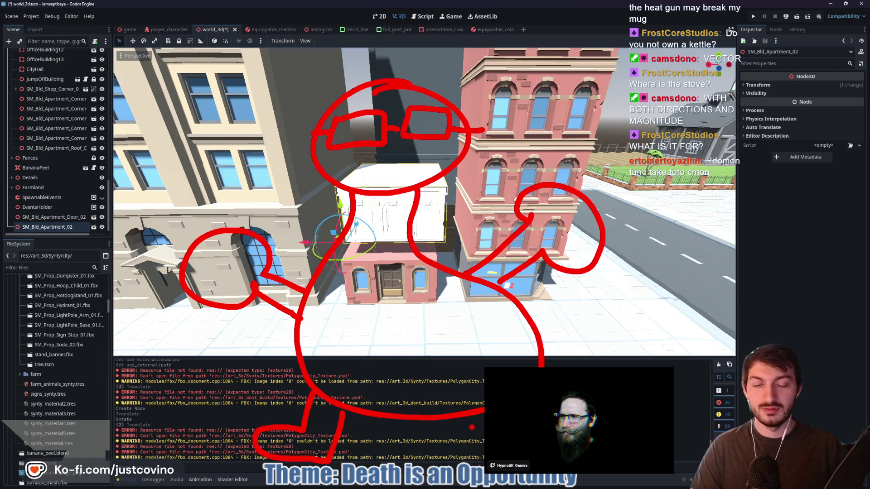
{"action": "key", "text": "alt+Tab"}
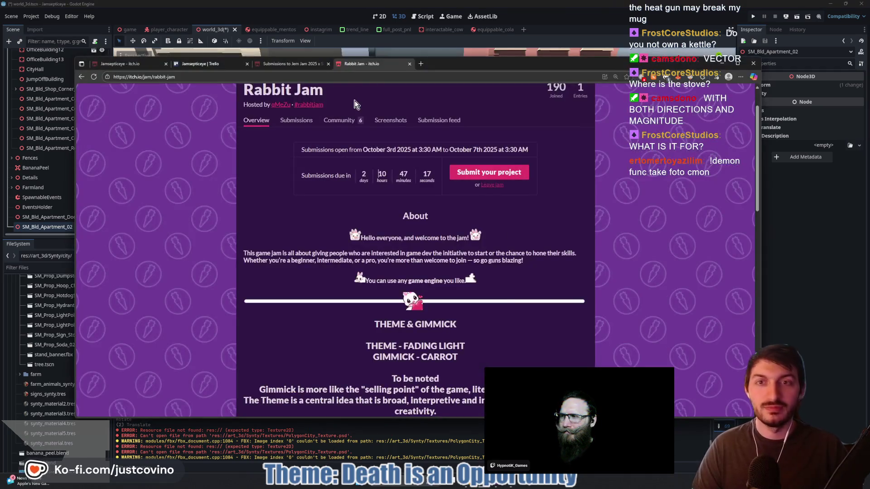
Search Google for 'minions villan', view the Vector image, then close the tab and leave the browser
{"action": "left_click", "coordinate": [421, 63]}
{"action": "type", "text": "minions villan"}
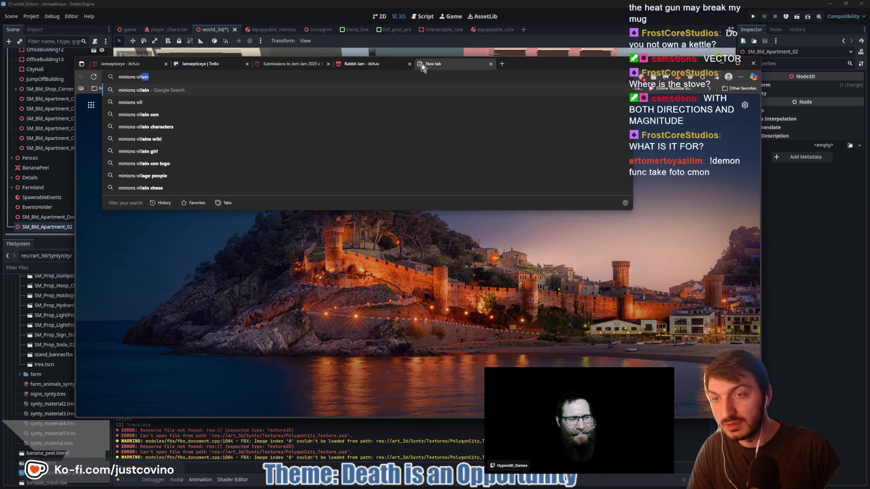
{"action": "key", "text": "Return"}
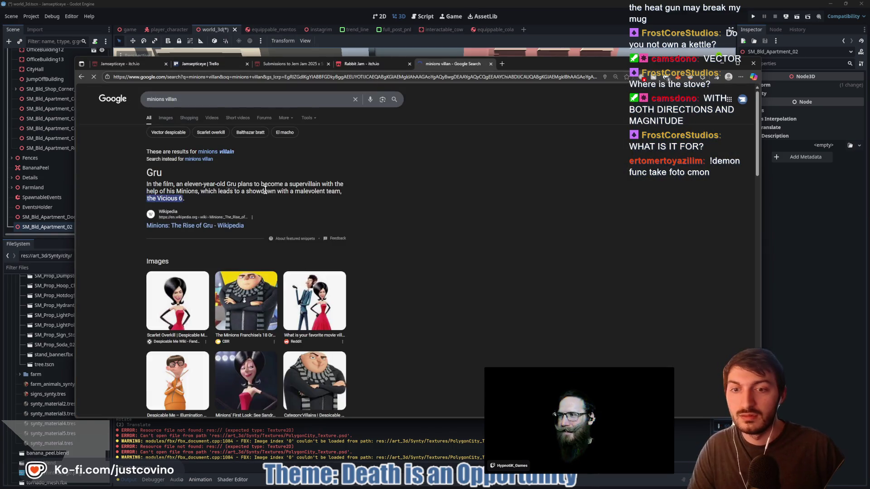
{"action": "left_click", "coordinate": [172, 380]}
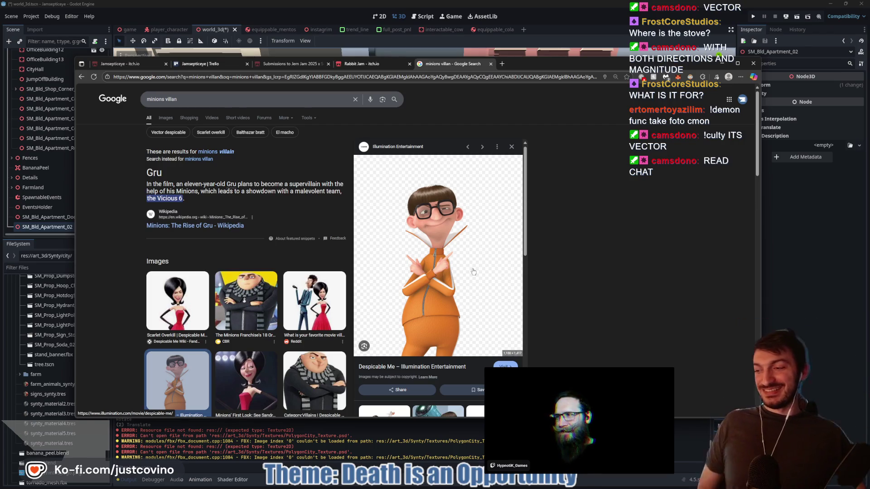
{"action": "left_click", "coordinate": [491, 64]}
{"action": "key", "text": "alt+Tab"}
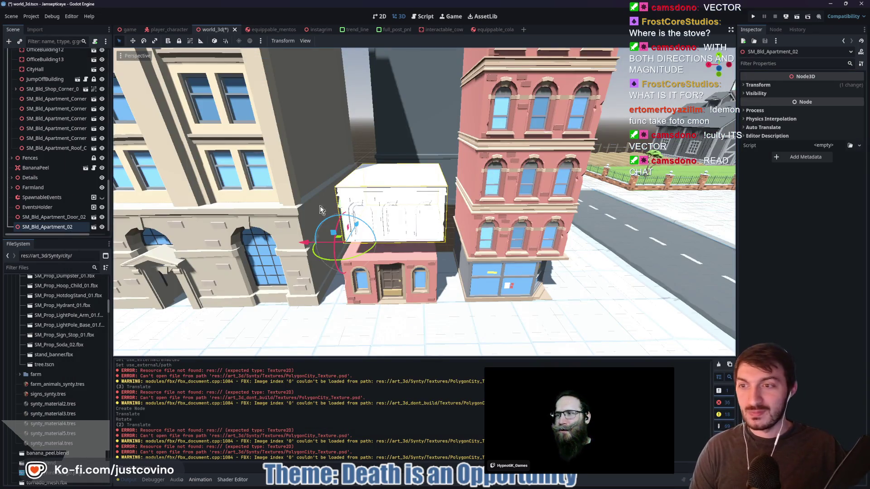
Set SM_Bld_Apartment_02's blinn283 material to external synty_material2.tres and reimport
{"action": "scroll", "coordinate": [65, 369], "scroll_direction": "up", "scroll_amount": 10}
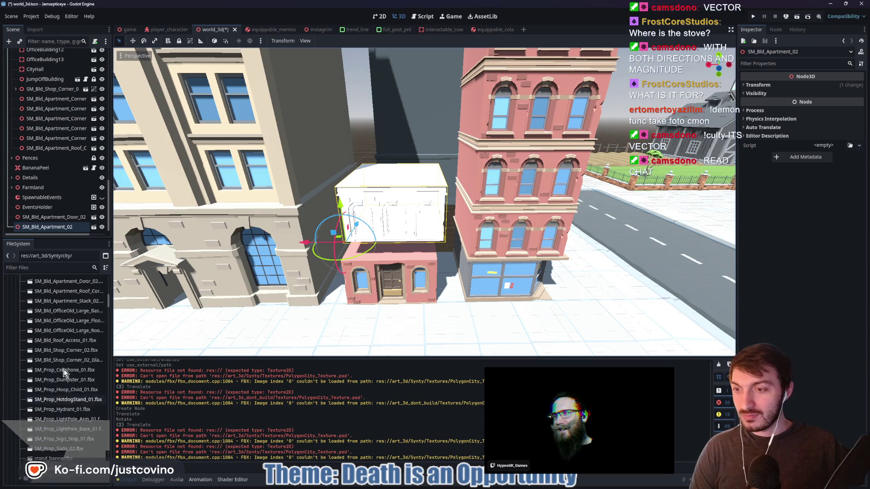
{"action": "scroll", "coordinate": [65, 369], "scroll_direction": "up", "scroll_amount": 10}
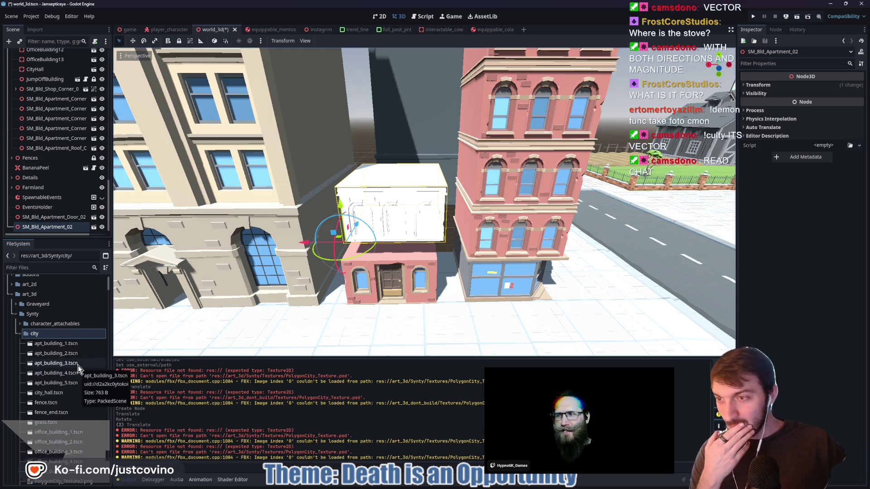
{"action": "scroll", "coordinate": [79, 370], "scroll_direction": "down", "scroll_amount": 5}
{"action": "scroll", "coordinate": [78, 368], "scroll_direction": "down", "scroll_amount": 5}
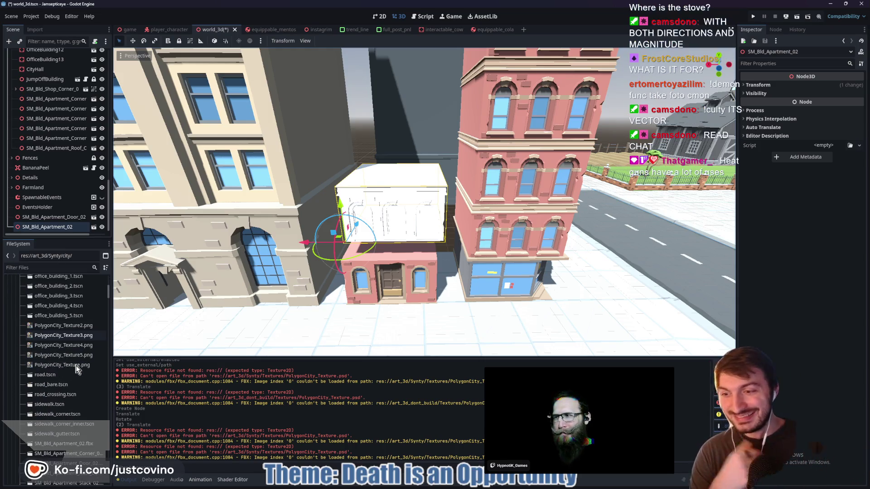
{"action": "scroll", "coordinate": [70, 379], "scroll_direction": "down", "scroll_amount": 3}
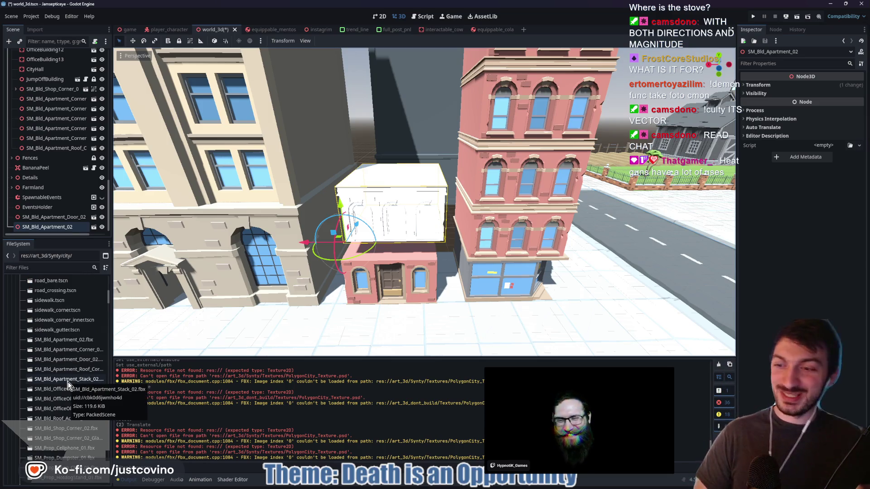
{"action": "double_click", "coordinate": [55, 340]}
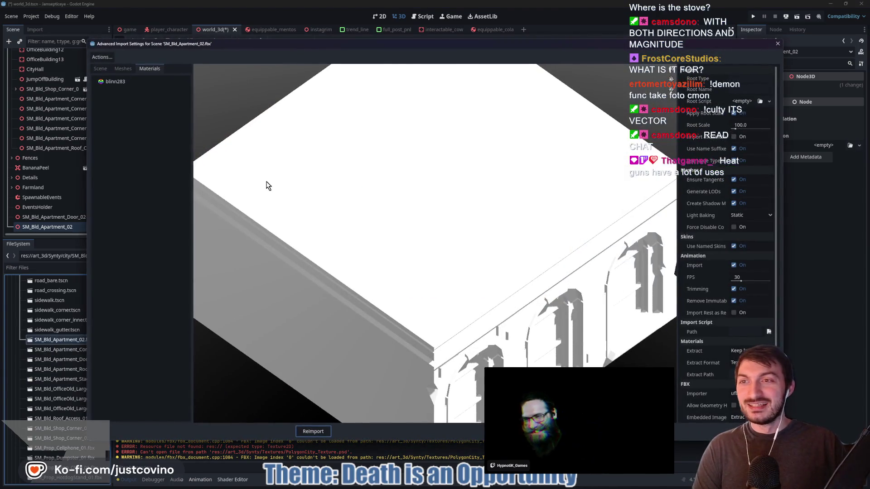
{"action": "left_click", "coordinate": [119, 82]}
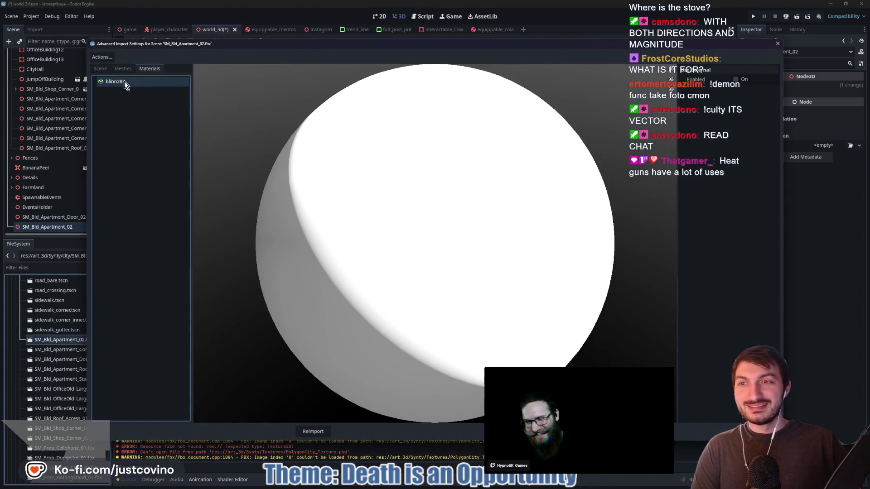
{"action": "left_click", "coordinate": [736, 80]}
{"action": "left_click", "coordinate": [773, 92]}
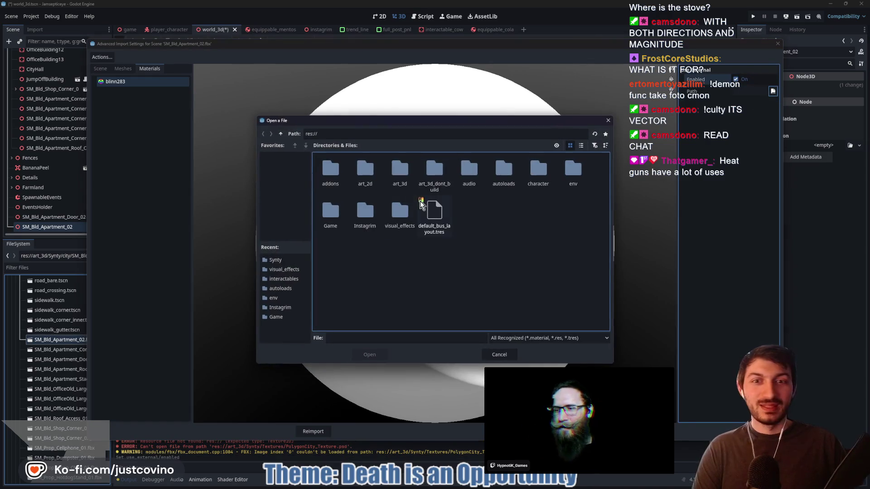
{"action": "double_click", "coordinate": [396, 172]}
{"action": "double_click", "coordinate": [366, 181]}
{"action": "left_click", "coordinate": [501, 170]}
{"action": "left_click", "coordinate": [370, 354]}
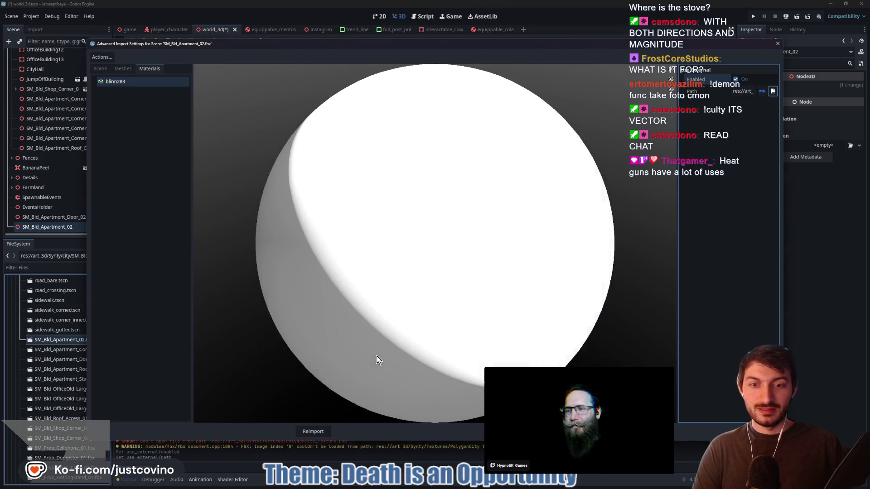
{"action": "left_click", "coordinate": [316, 431]}
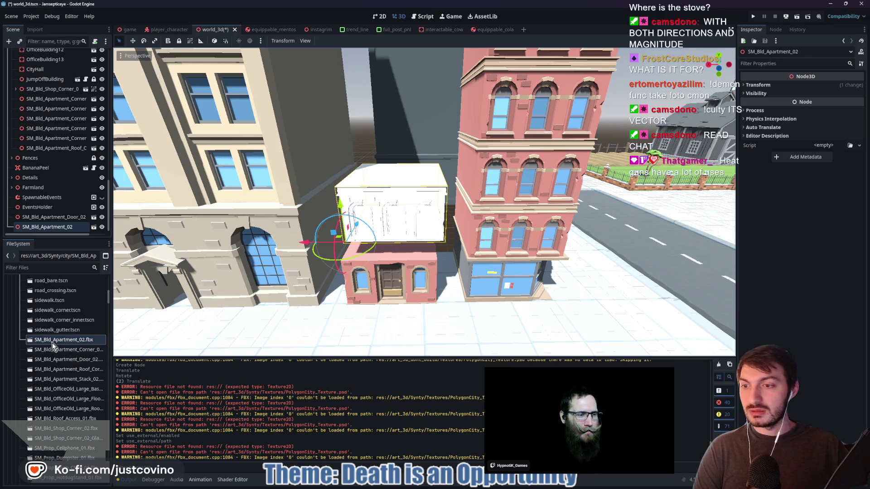
Switch blinn283 to signs_synty.tres and reimport the apartment model
{"action": "double_click", "coordinate": [52, 342]}
{"action": "left_click", "coordinate": [136, 82]}
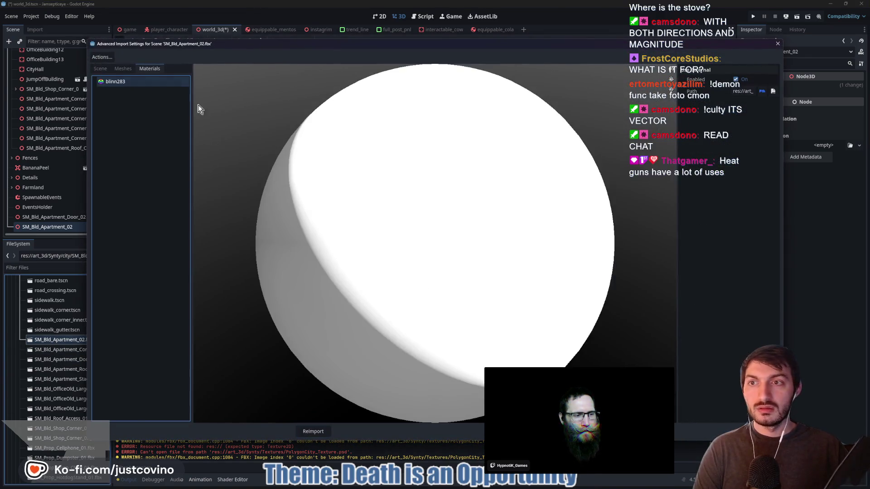
{"action": "left_click", "coordinate": [773, 91]}
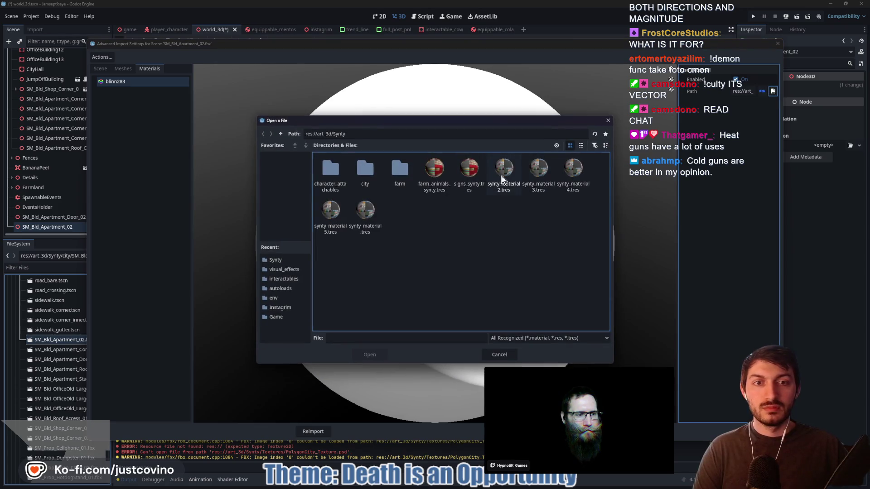
{"action": "left_click", "coordinate": [471, 175]}
{"action": "left_click", "coordinate": [383, 355]}
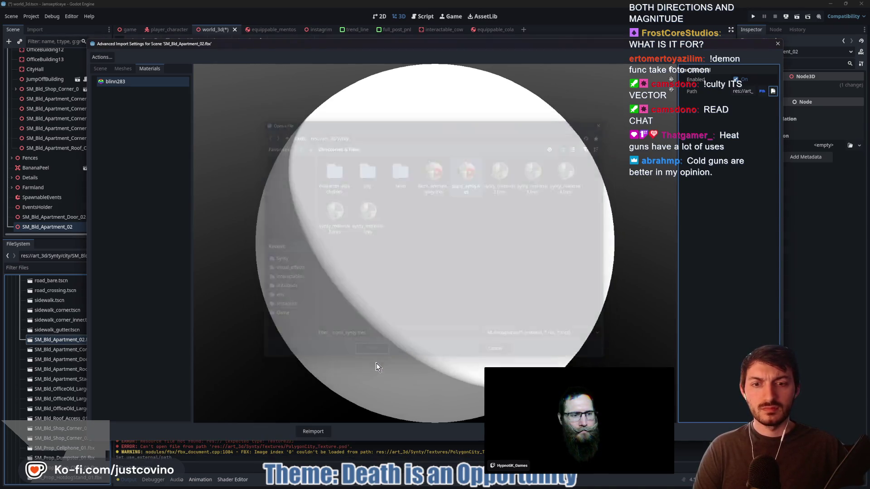
{"action": "left_click", "coordinate": [309, 432]}
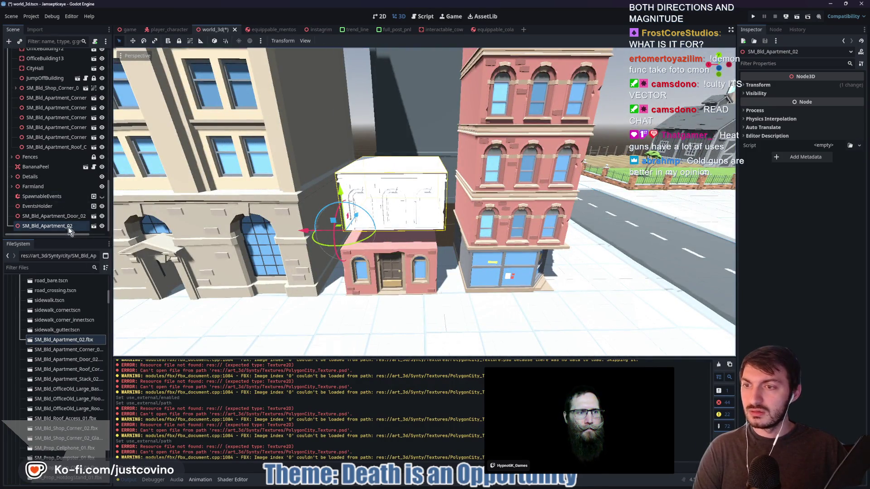
Set blinn283 back to synty_material 2.tres, reimport, and select the SM_Bld_Apartment_02 node
{"action": "double_click", "coordinate": [59, 342]}
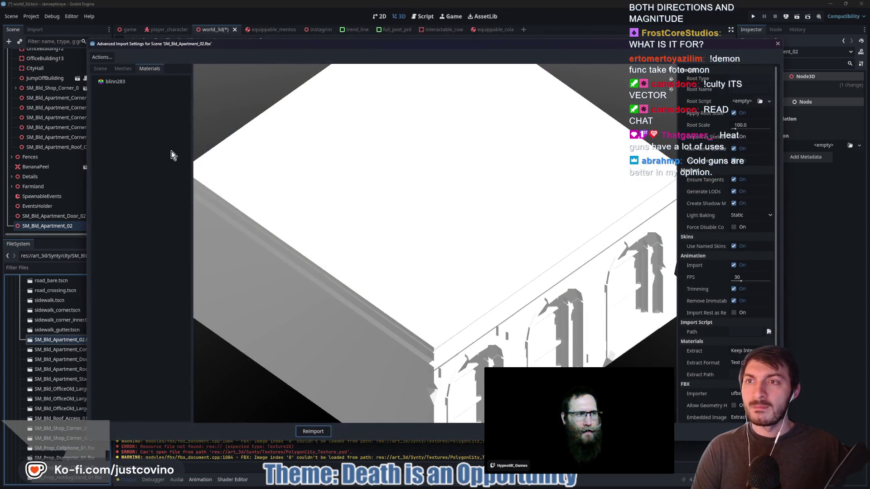
{"action": "left_click", "coordinate": [119, 83]}
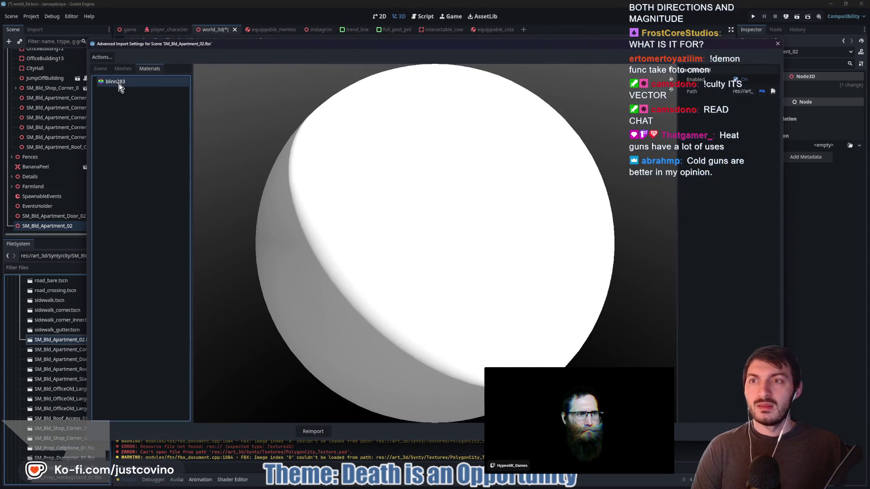
{"action": "left_click", "coordinate": [771, 92]}
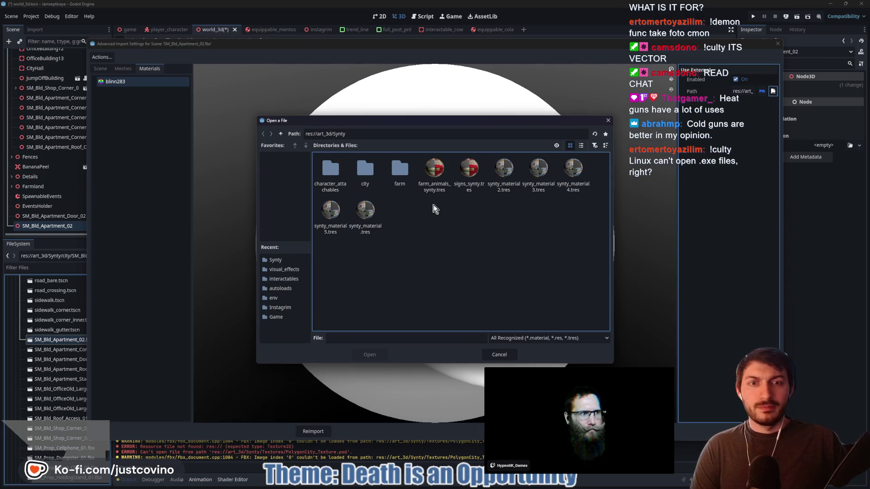
{"action": "left_click", "coordinate": [500, 172]}
{"action": "left_click", "coordinate": [371, 349]}
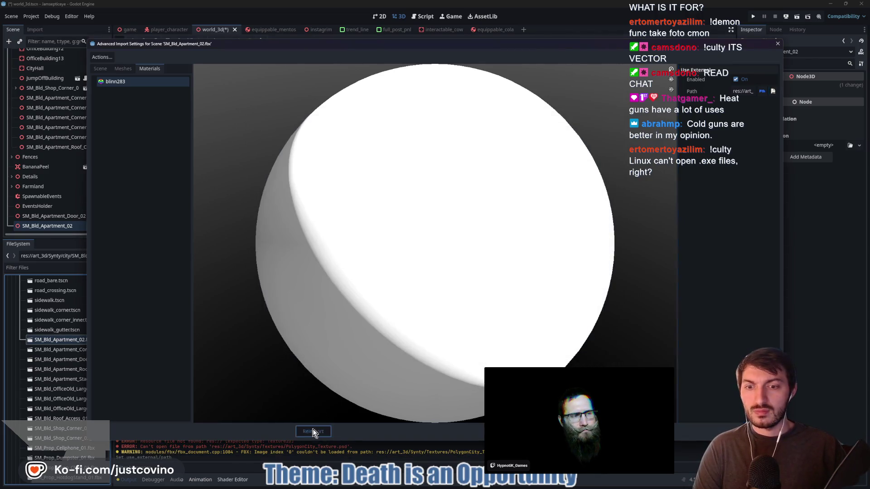
{"action": "left_click", "coordinate": [312, 431]}
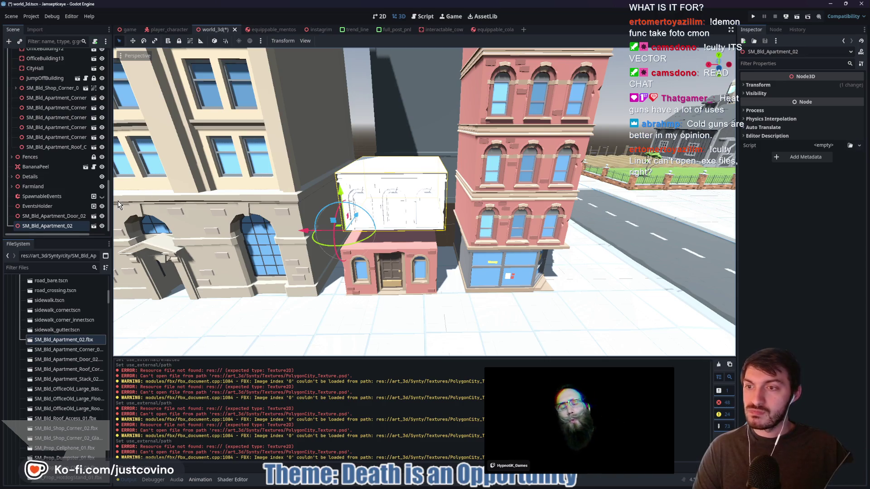
{"action": "left_click", "coordinate": [42, 218]}
{"action": "left_click", "coordinate": [45, 227]}
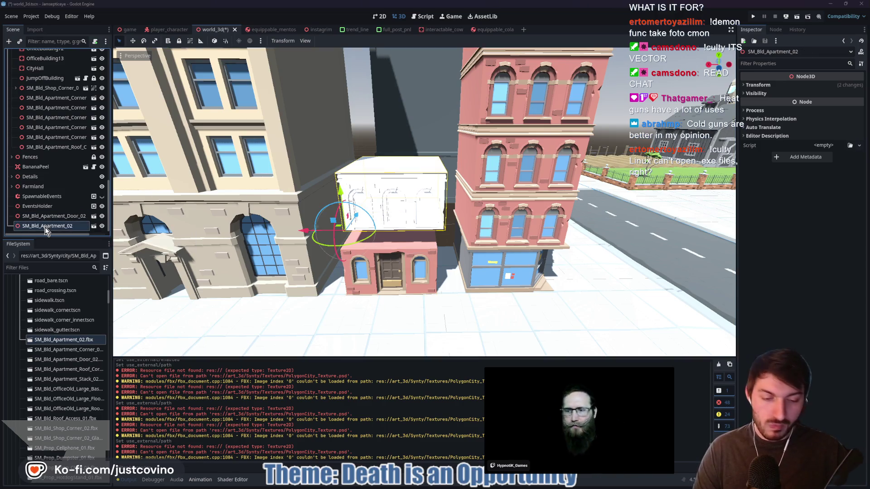
Delete the SM_Bld_Apartment_02 node from the scene
{"action": "key", "text": "Delete"}
{"action": "left_click", "coordinate": [412, 252]}
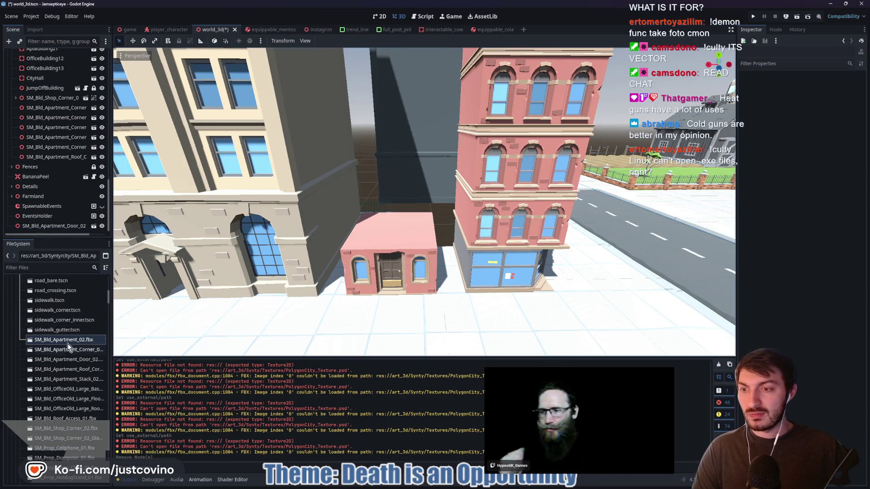
{"action": "scroll", "coordinate": [60, 341], "scroll_direction": "up", "scroll_amount": 5}
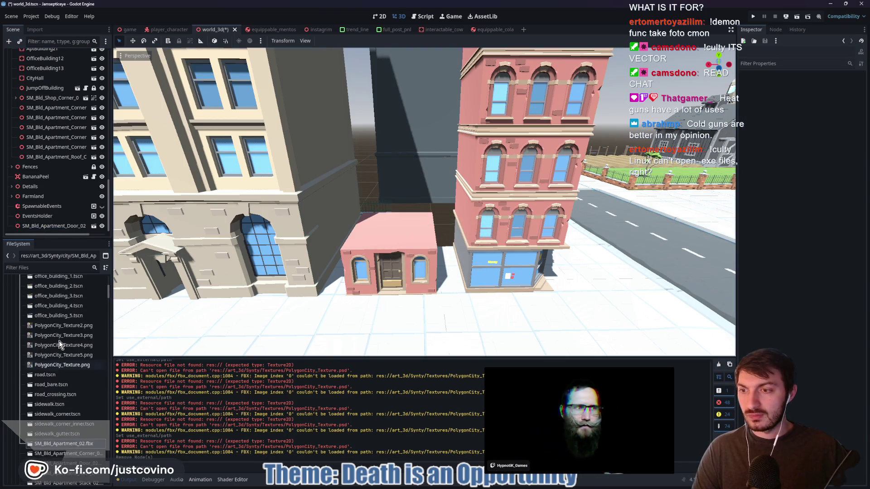
{"action": "scroll", "coordinate": [62, 346], "scroll_direction": "down", "scroll_amount": 5}
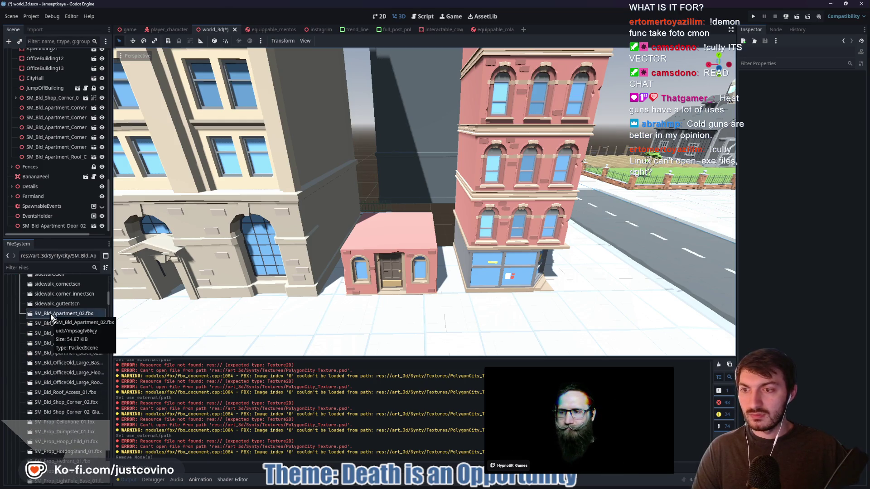
Reimport SM_Bld_Apartment_02.fbx with blinn283 set to an external Synty material
{"action": "left_click", "coordinate": [52, 316]}
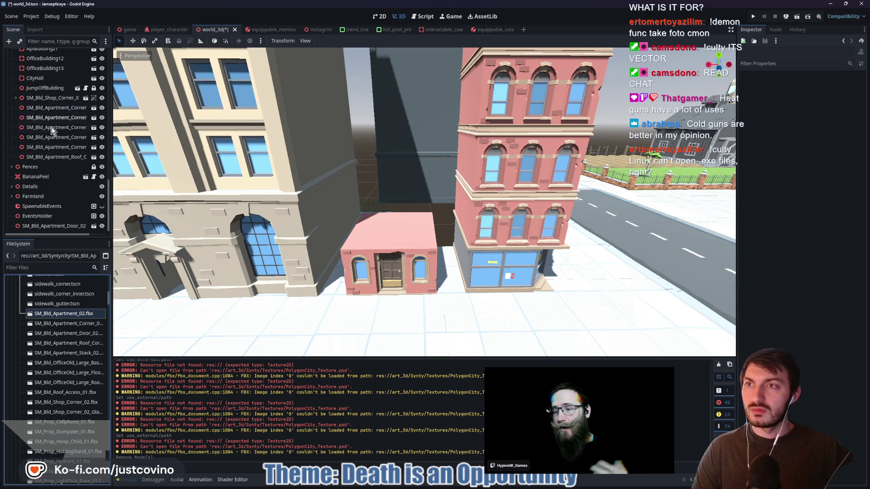
{"action": "double_click", "coordinate": [51, 314]}
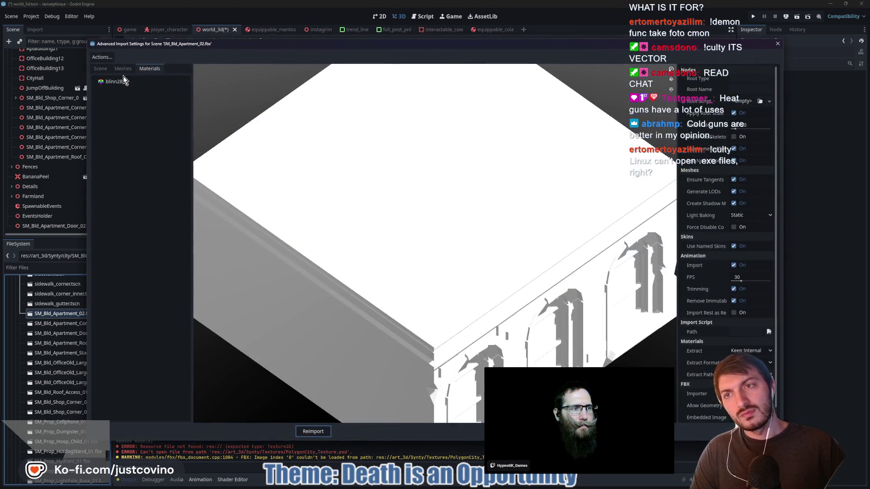
{"action": "left_click", "coordinate": [116, 81]}
{"action": "left_click", "coordinate": [735, 79]}
{"action": "left_click", "coordinate": [772, 91]}
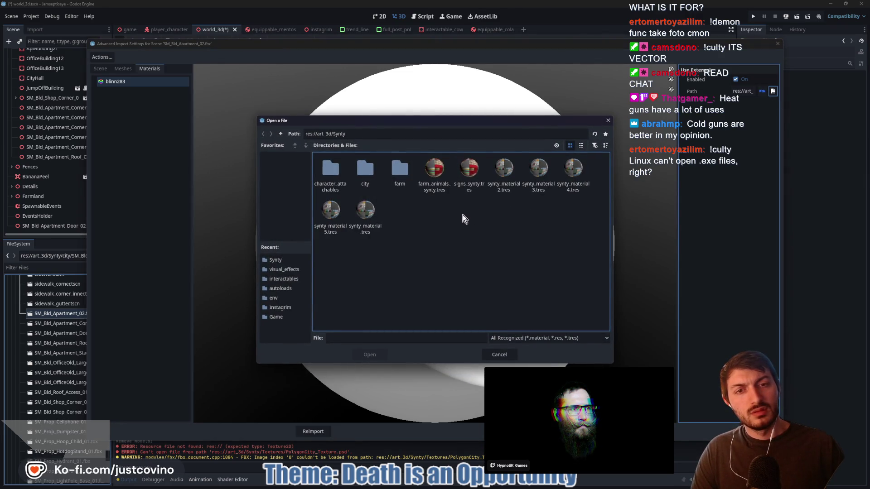
{"action": "left_click", "coordinate": [370, 354]}
{"action": "left_click", "coordinate": [328, 431]}
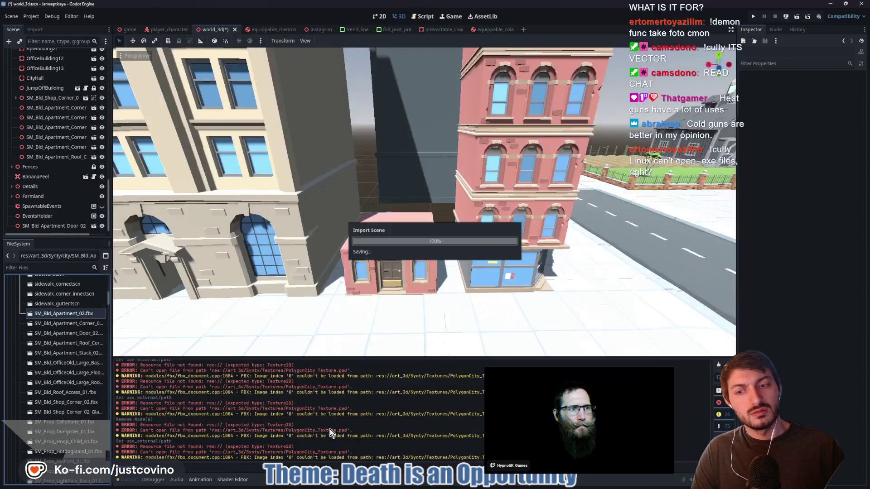
Place a new SM_Bld_Apartment_02 in the gap, cancel a stray Z move, and raise it on Y
{"action": "mouse_move", "coordinate": [58, 317]}
{"action": "left_mouse_down"}
{"action": "mouse_move", "coordinate": [394, 234]}
{"action": "mouse_move", "coordinate": [430, 244]}
{"action": "mouse_move", "coordinate": [446, 268]}
{"action": "mouse_move", "coordinate": [389, 254]}
{"action": "mouse_move", "coordinate": [393, 216]}
{"action": "left_mouse_up"}
{"action": "mouse_move", "coordinate": [427, 238]}
{"action": "left_mouse_down"}
{"action": "mouse_move", "coordinate": [433, 285]}
{"action": "mouse_move", "coordinate": [306, 293]}
{"action": "left_mouse_up"}
{"action": "key", "text": "Escape"}
{"action": "left_click_drag", "start_coordinate": [339, 260], "coordinate": [337, 219]}
{"action": "mouse_move", "coordinate": [467, 278]}
{"action": "left_mouse_down"}
{"action": "mouse_move", "coordinate": [423, 282]}
{"action": "mouse_move", "coordinate": [471, 271]}
{"action": "left_mouse_up"}
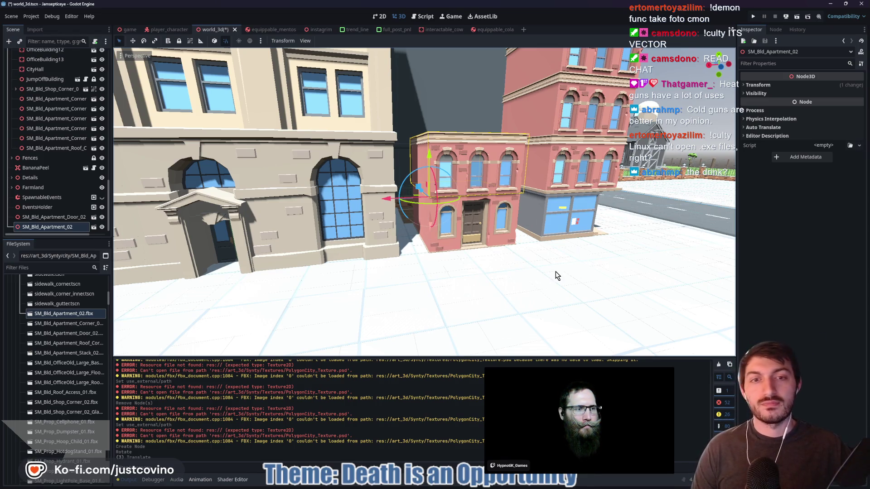
{"action": "key", "text": "w"}
{"action": "key", "text": "d"}
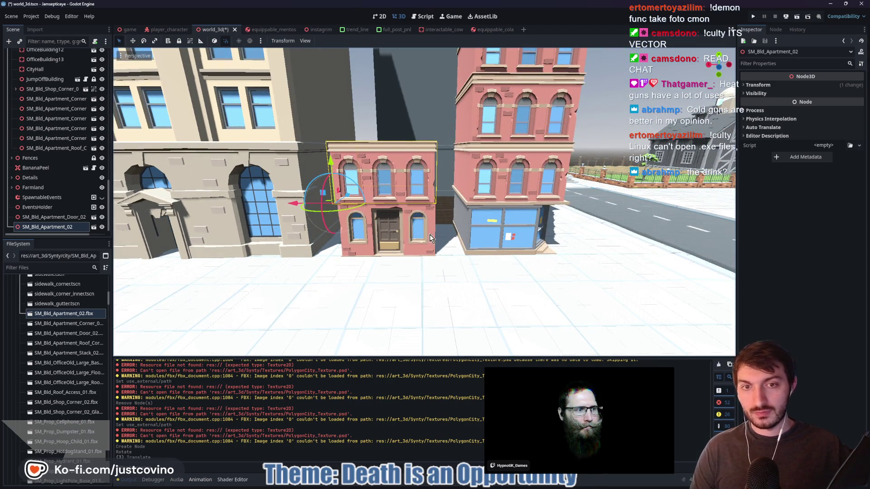
Nudge the pink apartment along X and Z and lower it slightly to line up with its neighbours
{"action": "key", "text": "w"}
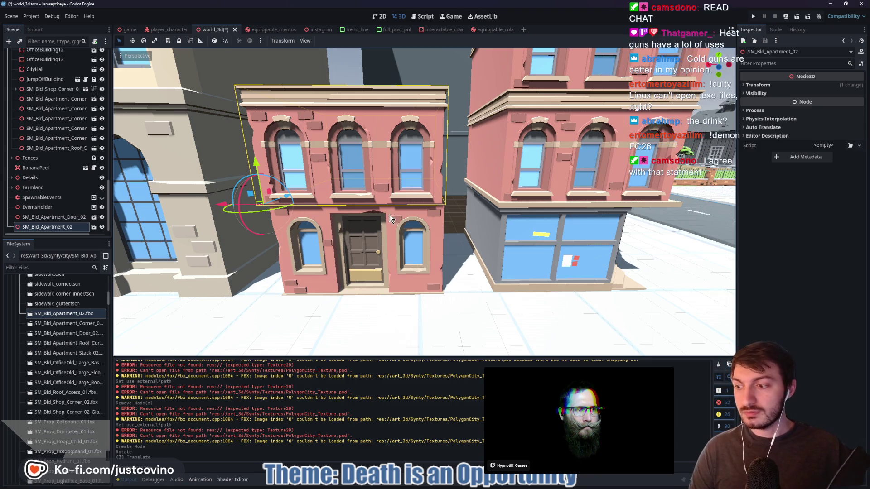
{"action": "scroll", "coordinate": [384, 213], "scroll_direction": "down", "scroll_amount": 6}
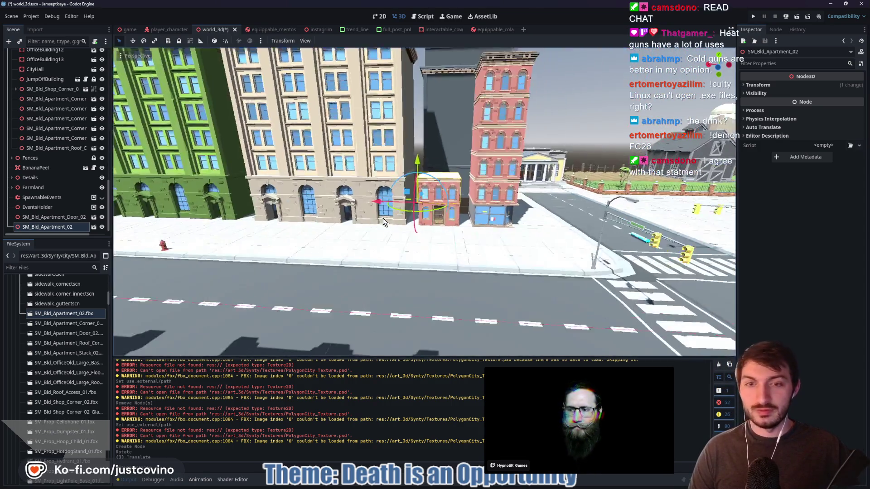
{"action": "scroll", "coordinate": [383, 221], "scroll_direction": "up", "scroll_amount": 8}
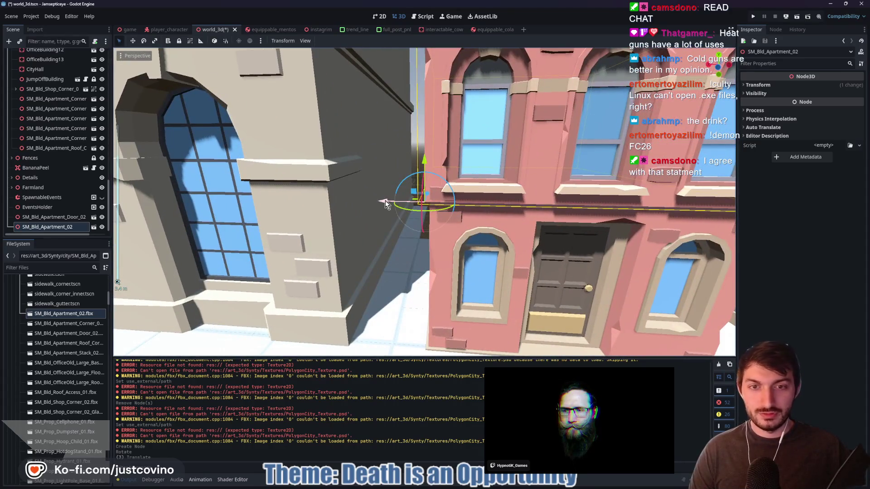
{"action": "mouse_move", "coordinate": [385, 204]}
{"action": "left_mouse_down"}
{"action": "mouse_move", "coordinate": [394, 200]}
{"action": "mouse_move", "coordinate": [389, 204]}
{"action": "left_mouse_up"}
{"action": "mouse_move", "coordinate": [430, 159]}
{"action": "left_mouse_down"}
{"action": "mouse_move", "coordinate": [518, 234]}
{"action": "mouse_move", "coordinate": [521, 226]}
{"action": "left_mouse_up"}
{"action": "right_click", "coordinate": [433, 158]}
{"action": "left_click_drag", "start_coordinate": [400, 196], "coordinate": [397, 200]}
{"action": "left_click_drag", "start_coordinate": [425, 159], "coordinate": [425, 161]}
{"action": "left_click_drag", "start_coordinate": [559, 204], "coordinate": [482, 201]}
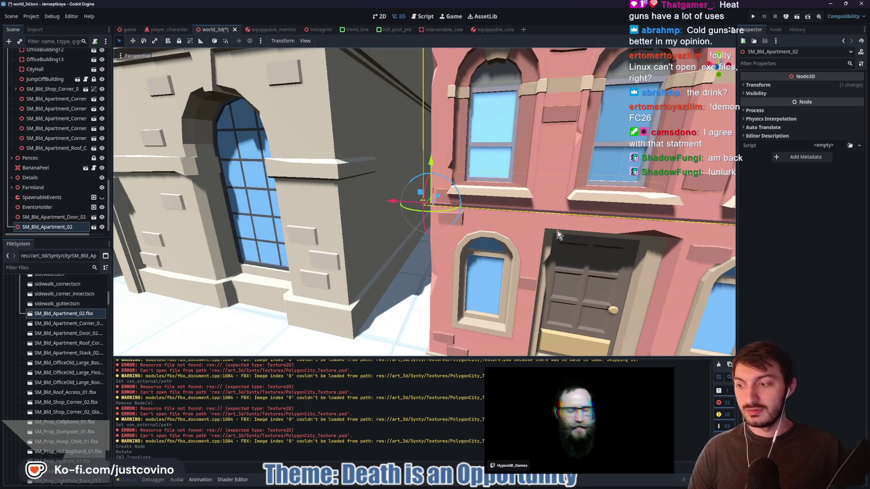
Check the facade from along the street and shift the apartment slightly along X
{"action": "left_click_drag", "start_coordinate": [595, 251], "coordinate": [566, 245]}
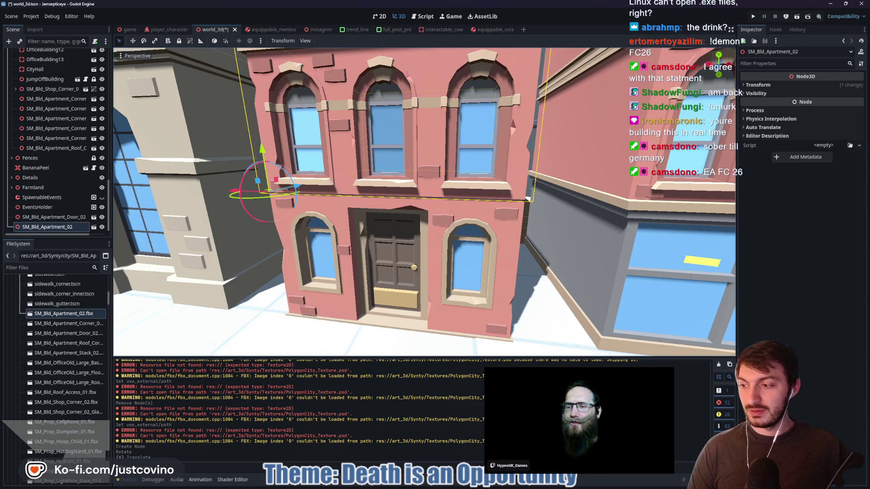
{"action": "mouse_move", "coordinate": [539, 240]}
{"action": "left_mouse_down"}
{"action": "mouse_move", "coordinate": [444, 241]}
{"action": "mouse_move", "coordinate": [534, 235]}
{"action": "mouse_move", "coordinate": [453, 238]}
{"action": "mouse_move", "coordinate": [490, 240]}
{"action": "mouse_move", "coordinate": [246, 143]}
{"action": "mouse_move", "coordinate": [238, 154]}
{"action": "left_mouse_up"}
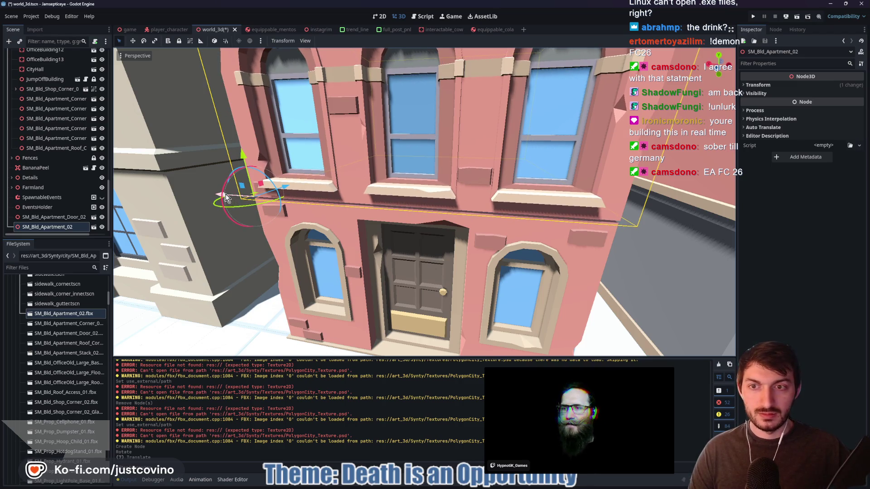
{"action": "left_click_drag", "start_coordinate": [223, 198], "coordinate": [242, 157]}
{"action": "scroll", "coordinate": [367, 158], "scroll_direction": "down", "scroll_amount": 5}
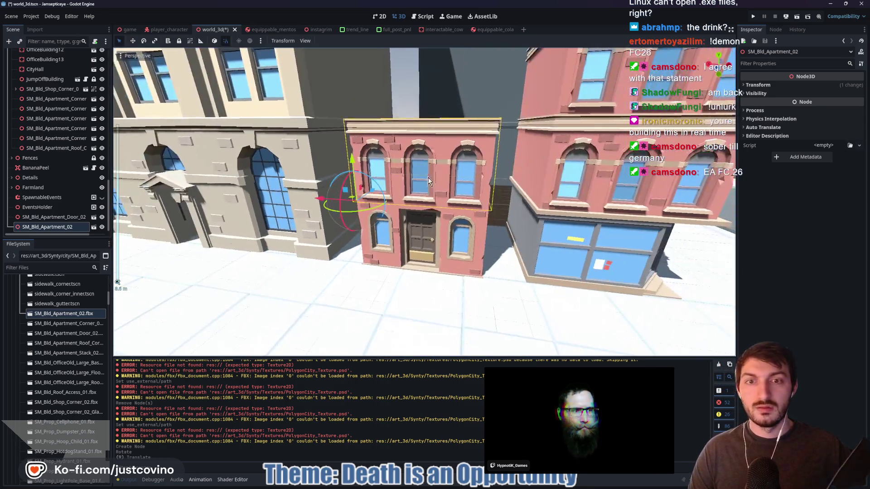
Duplicate the pink apartment three times, lifting each copy one storey up the stack
{"action": "key", "text": "ctrl+d"}
{"action": "left_click_drag", "start_coordinate": [352, 160], "coordinate": [361, 67]}
{"action": "key", "text": "f"}
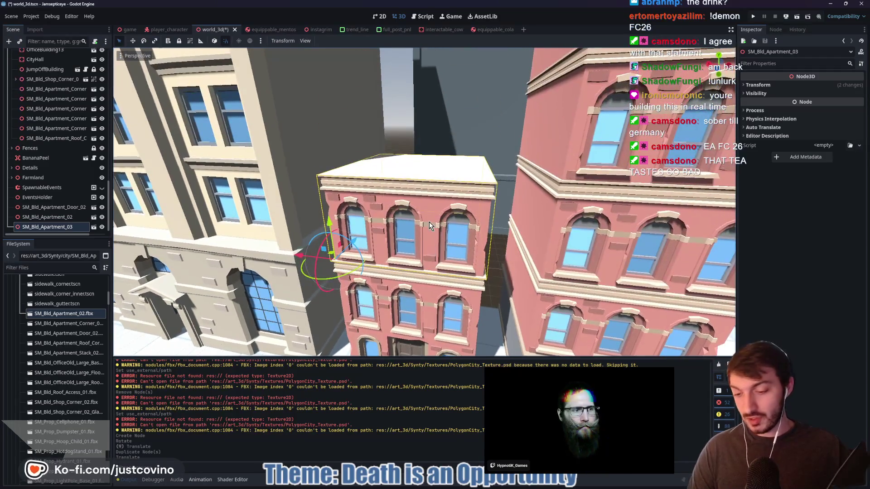
{"action": "key", "text": "ctrl+d"}
{"action": "left_click_drag", "start_coordinate": [329, 220], "coordinate": [333, 118]}
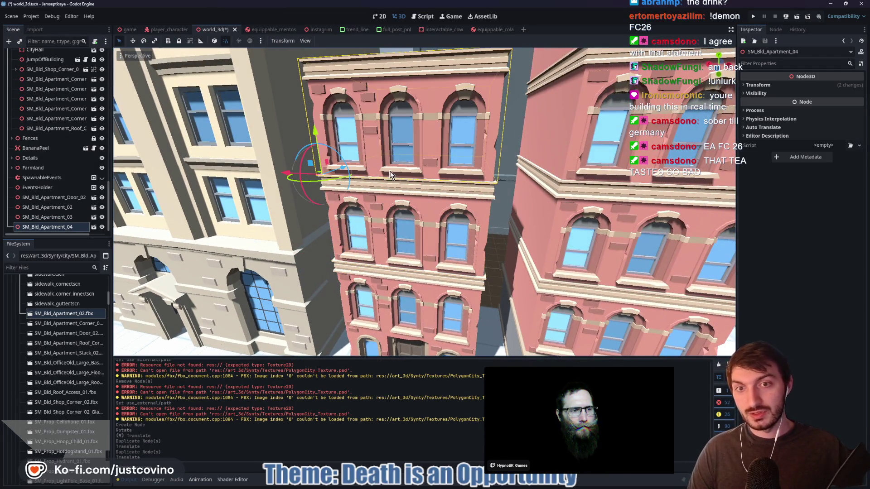
{"action": "scroll", "coordinate": [433, 179], "scroll_direction": "down", "scroll_amount": 3}
{"action": "key", "text": "ctrl+d"}
{"action": "scroll", "coordinate": [392, 173], "scroll_direction": "up", "scroll_amount": 1}
{"action": "left_click_drag", "start_coordinate": [362, 154], "coordinate": [366, 75]}
{"action": "scroll", "coordinate": [399, 113], "scroll_direction": "up", "scroll_amount": 1}
{"action": "key", "text": "s"}
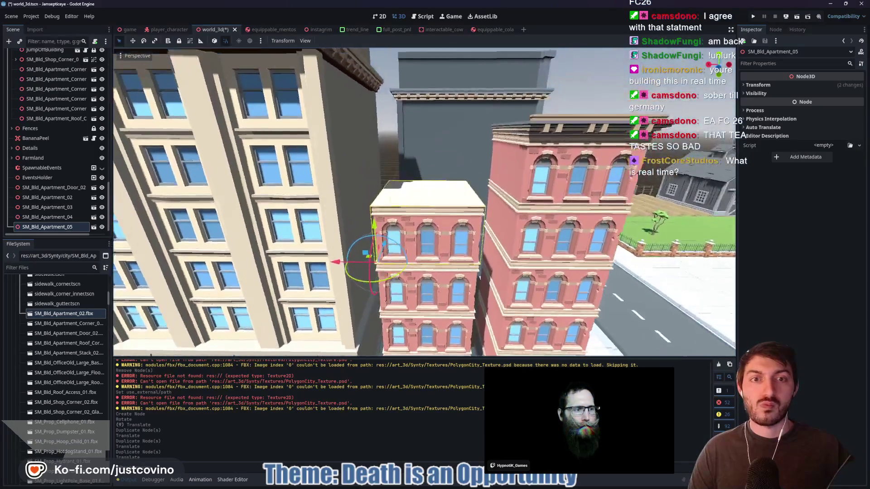
{"action": "key", "text": "w"}
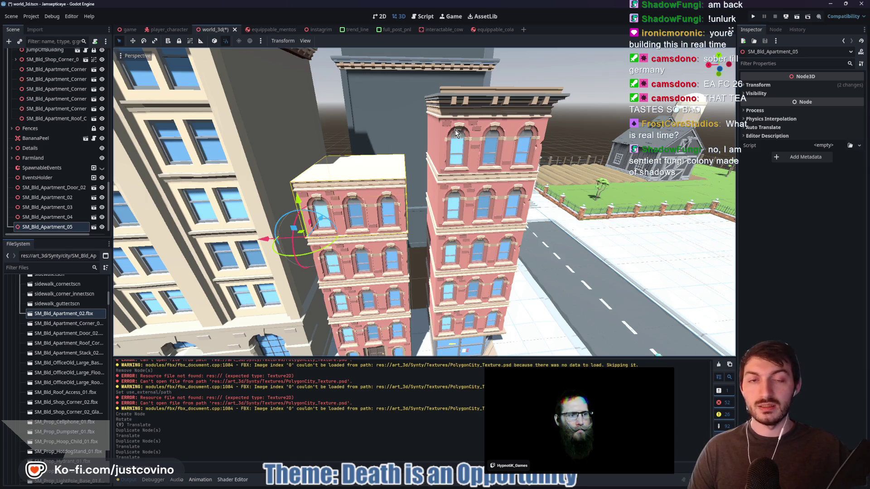
Duplicate the neighbouring roof cornice and fit the SM_Bld_Apartment_Roof_Corner_03 copy onto the tower's top
{"action": "left_click", "coordinate": [469, 107]}
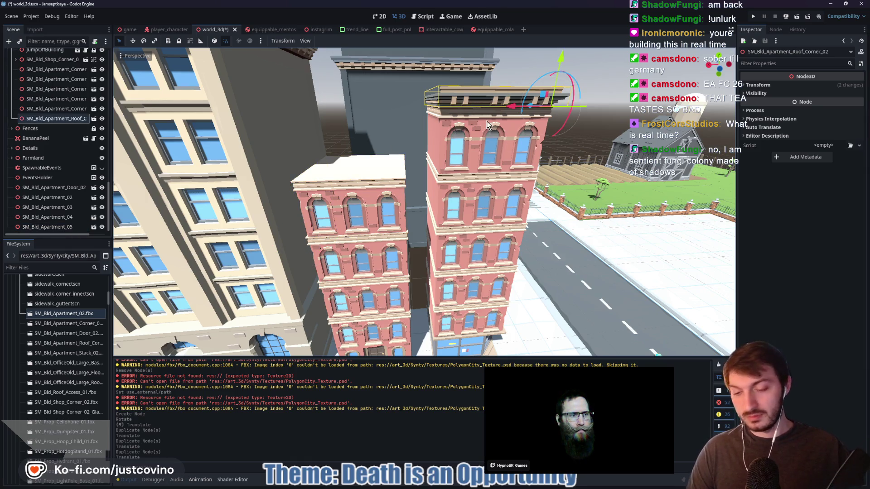
{"action": "key", "text": "ctrl+d"}
{"action": "mouse_move", "coordinate": [511, 111]}
{"action": "left_mouse_down"}
{"action": "mouse_move", "coordinate": [357, 121]}
{"action": "mouse_move", "coordinate": [385, 113]}
{"action": "mouse_move", "coordinate": [364, 110]}
{"action": "left_mouse_up"}
{"action": "left_click_drag", "start_coordinate": [390, 59], "coordinate": [406, 167]}
{"action": "left_click", "coordinate": [406, 167]}
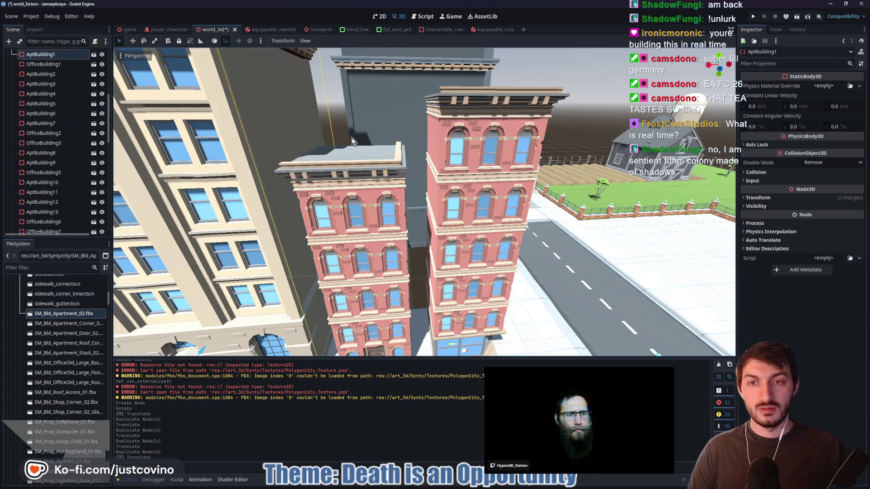
{"action": "scroll", "coordinate": [455, 203], "scroll_direction": "up", "scroll_amount": 5}
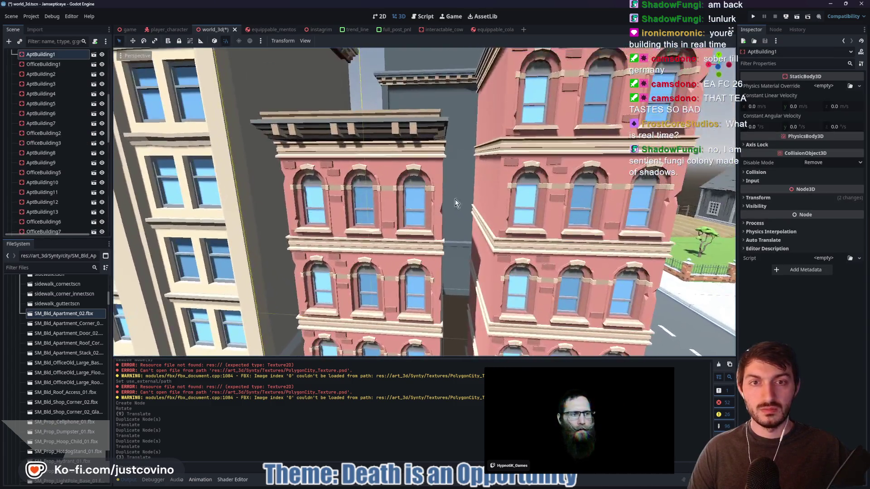
{"action": "left_click", "coordinate": [375, 127]}
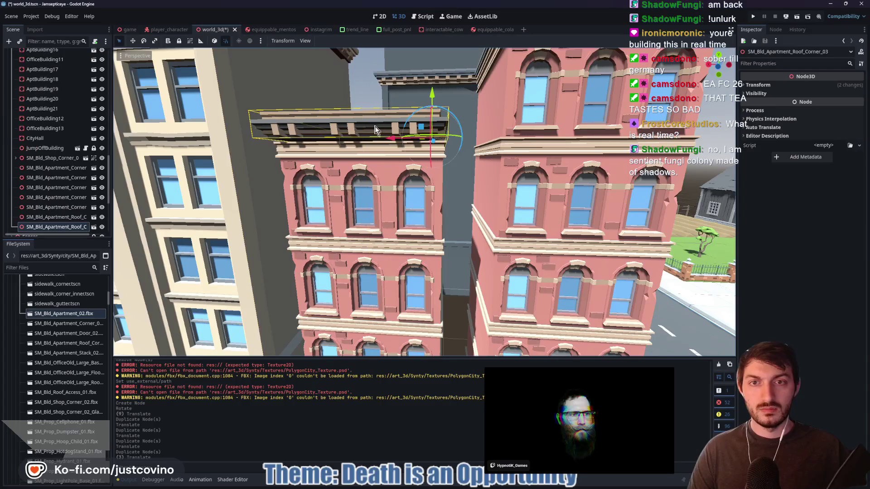
{"action": "left_click_drag", "start_coordinate": [387, 136], "coordinate": [399, 139]}
{"action": "left_click_drag", "start_coordinate": [440, 96], "coordinate": [440, 100]}
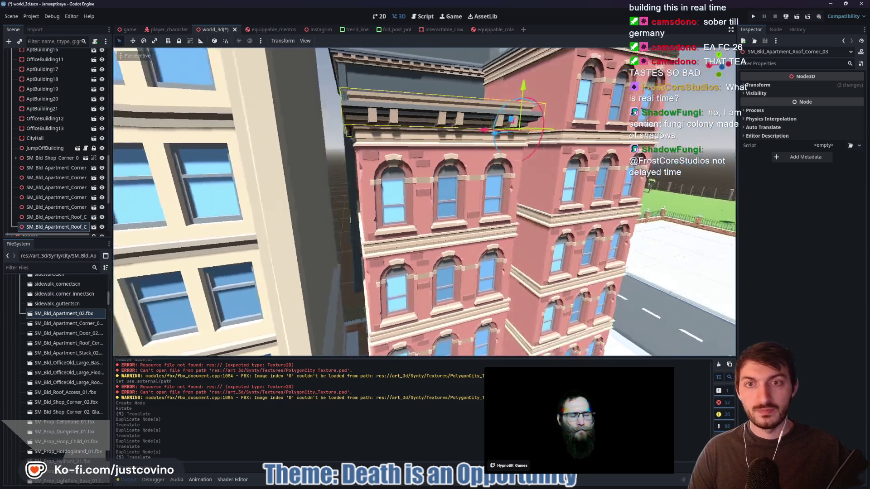
Fly the camera over the intersection and down toward the sidewalk corner by the pink building
{"action": "key", "text": "w"}
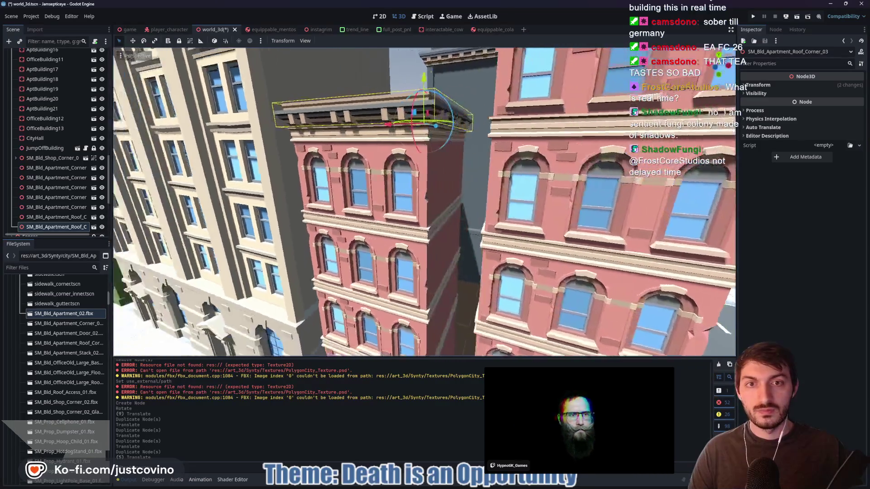
{"action": "key", "text": "s"}
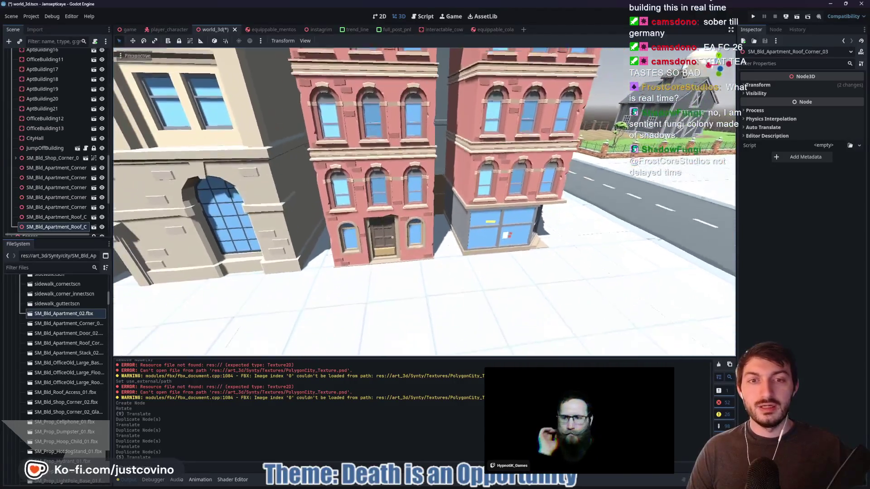
{"action": "key", "text": "w"}
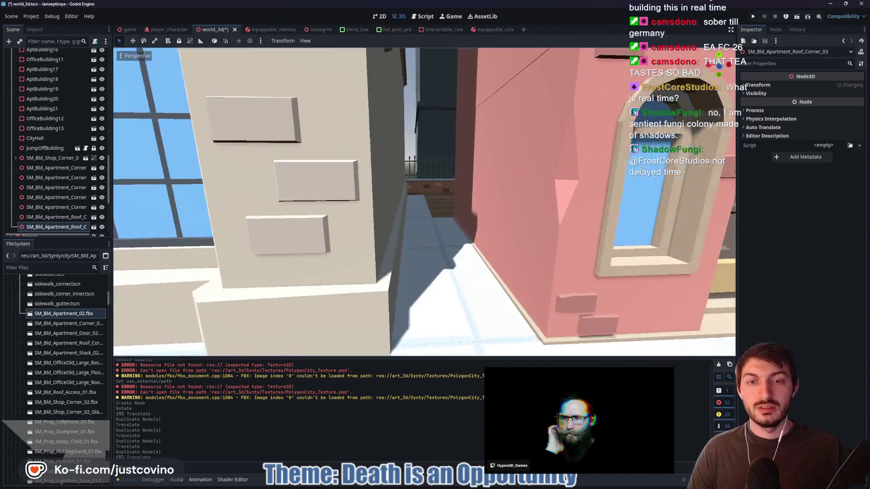
{"action": "key", "text": "s"}
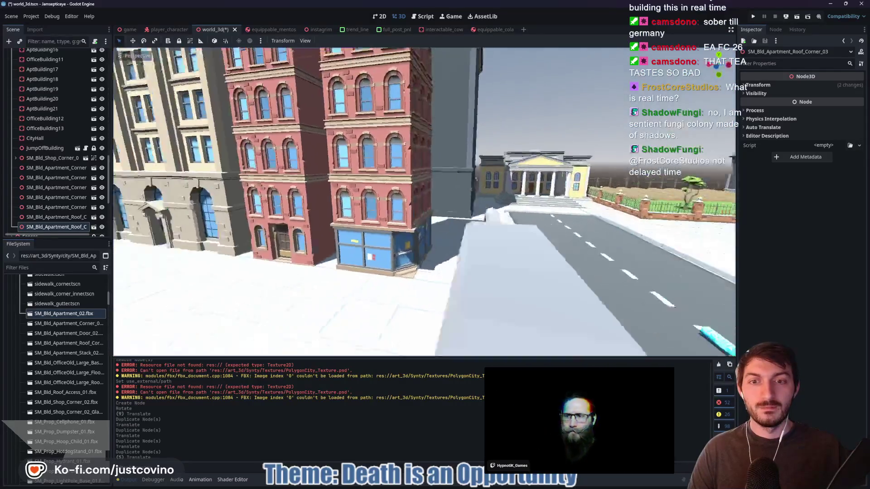
{"action": "key", "text": "w"}
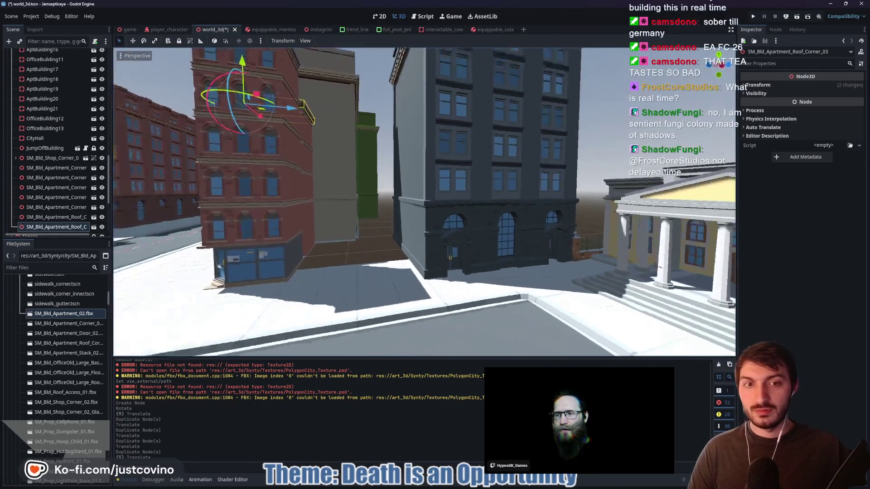
{"action": "key", "text": "s"}
{"action": "key", "text": "e"}
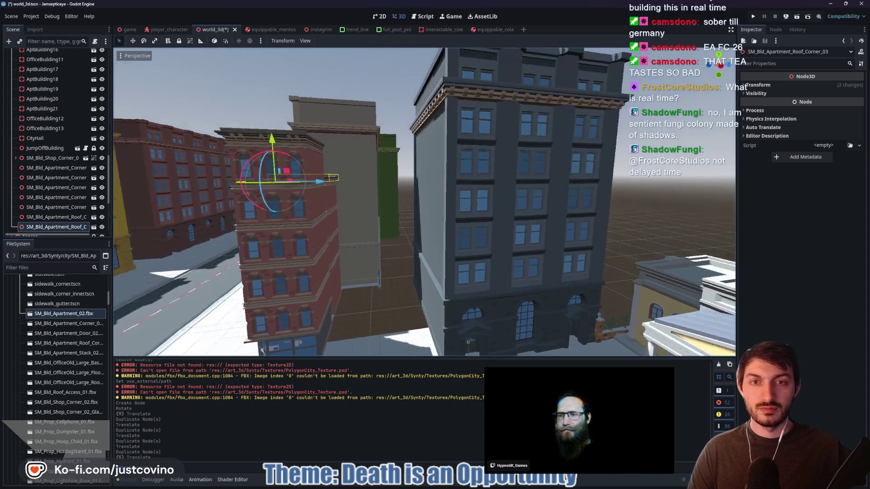
{"action": "key", "text": "w"}
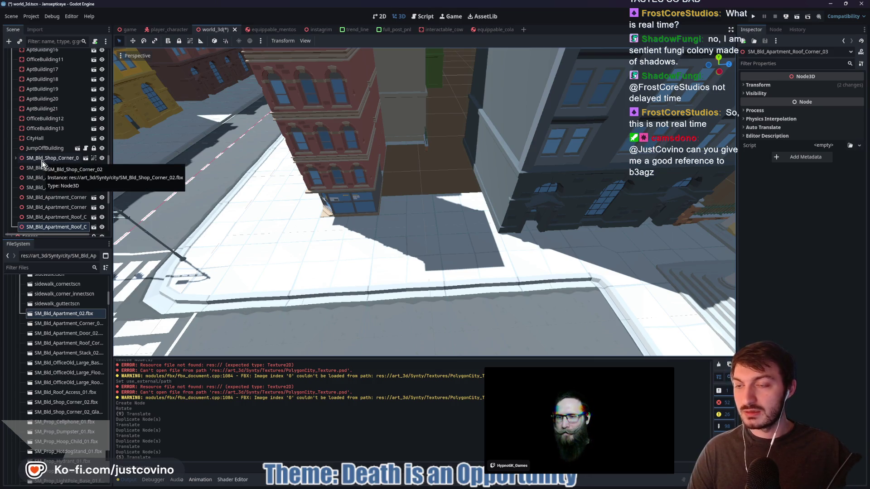
Move the five loose apartment nodes into the Buildings group in the Scene dock
{"action": "left_click", "coordinate": [42, 162]}
{"action": "scroll", "coordinate": [46, 197], "scroll_direction": "down", "scroll_amount": 4}
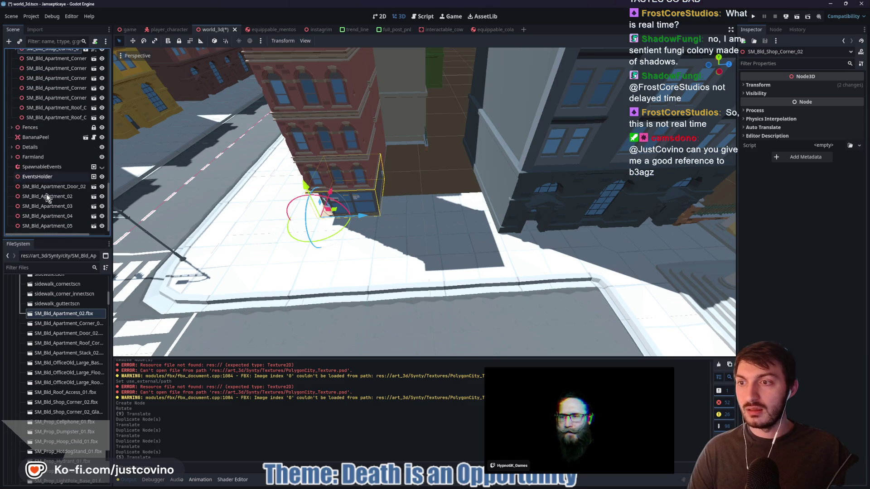
{"action": "left_click", "coordinate": [45, 187]}
{"action": "left_click", "coordinate": [48, 225], "text": "shift"}
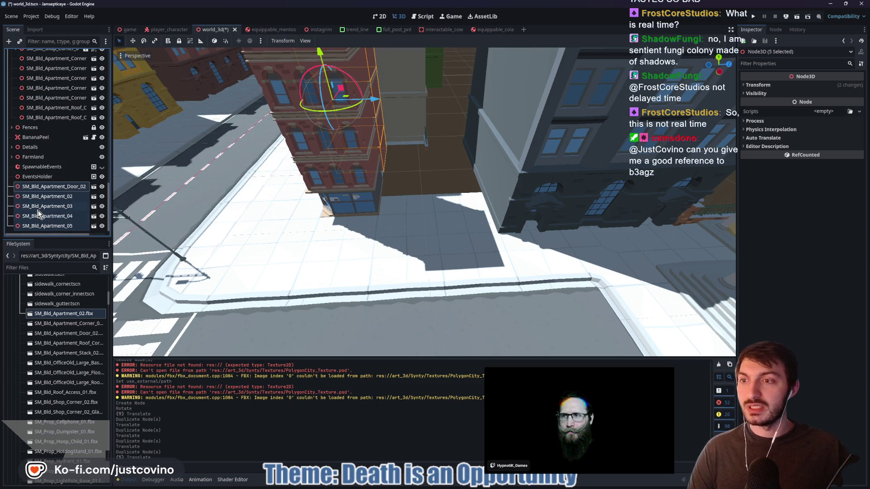
{"action": "mouse_move", "coordinate": [57, 219]}
{"action": "left_mouse_down"}
{"action": "mouse_move", "coordinate": [56, 47]}
{"action": "mouse_move", "coordinate": [14, 133]}
{"action": "mouse_move", "coordinate": [39, 138]}
{"action": "left_mouse_up"}
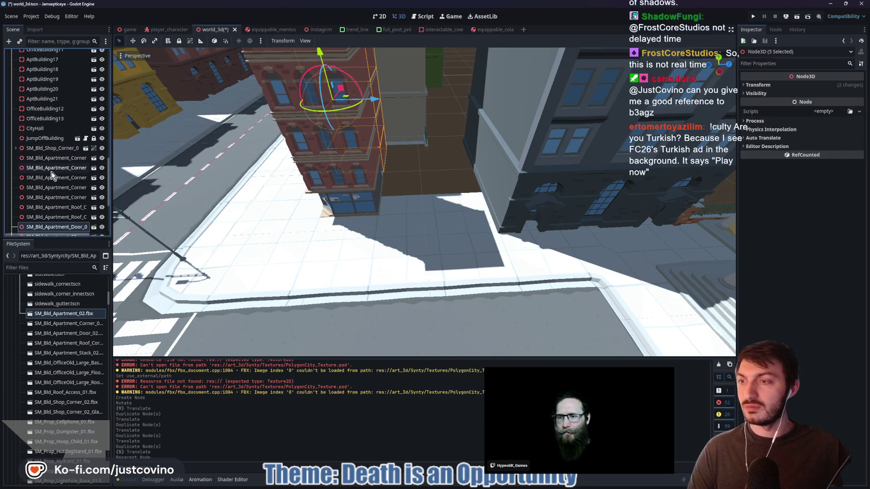
Save the world_3d scene with Ctrl+S
{"action": "left_click_drag", "start_coordinate": [343, 236], "coordinate": [344, 237]}
{"action": "left_click_drag", "start_coordinate": [466, 284], "coordinate": [476, 271]}
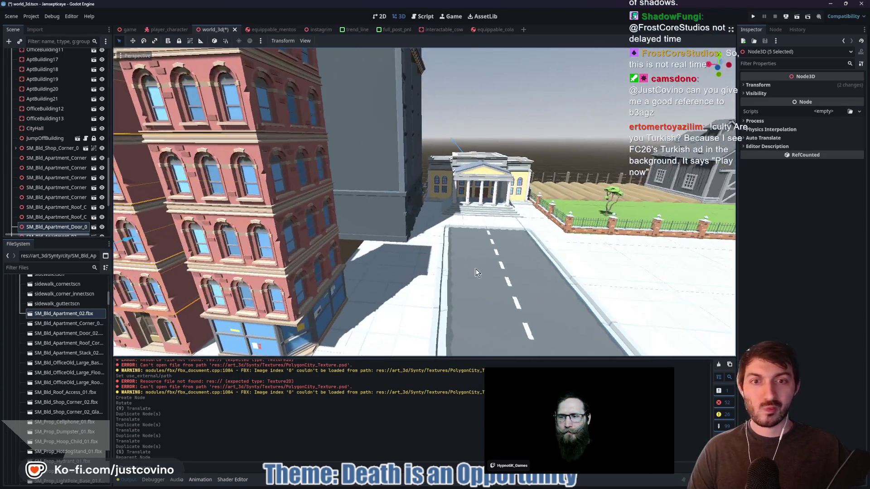
{"action": "key", "text": "ctrl+s"}
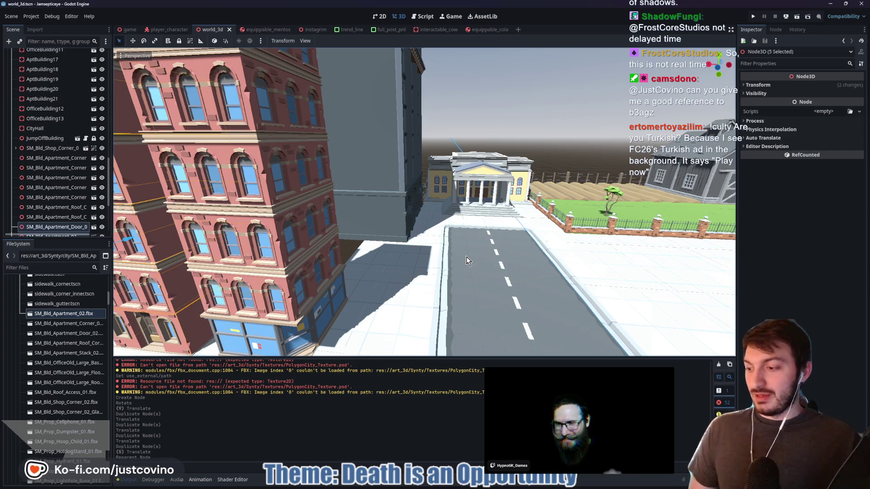
{"action": "left_click_drag", "start_coordinate": [463, 249], "coordinate": [425, 239]}
{"action": "scroll", "coordinate": [57, 195], "scroll_direction": "up", "scroll_amount": 10}
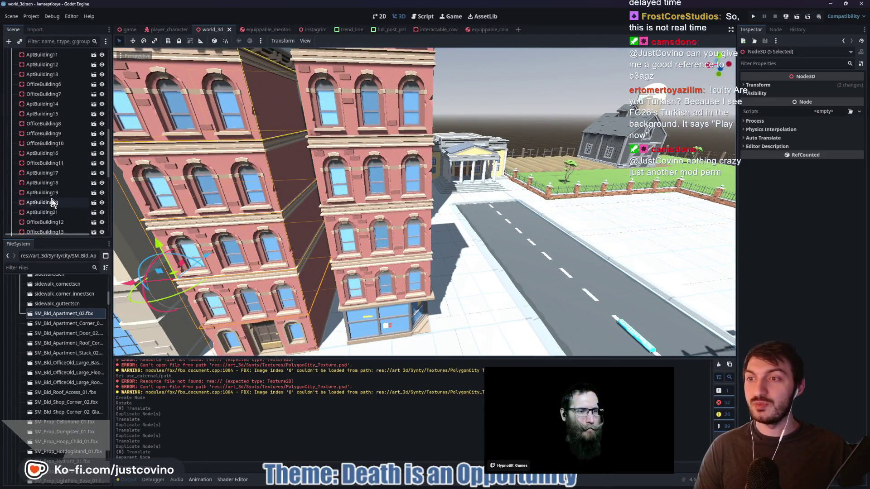
Expand the Roads group and select the RoadBare and RoadBare3 pieces
{"action": "scroll", "coordinate": [57, 195], "scroll_direction": "up", "scroll_amount": 2}
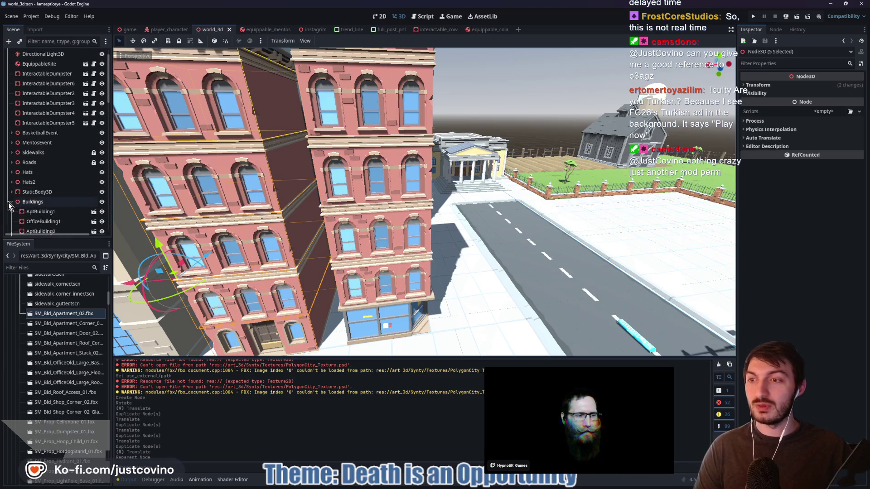
{"action": "scroll", "coordinate": [10, 204], "scroll_direction": "up", "scroll_amount": 2}
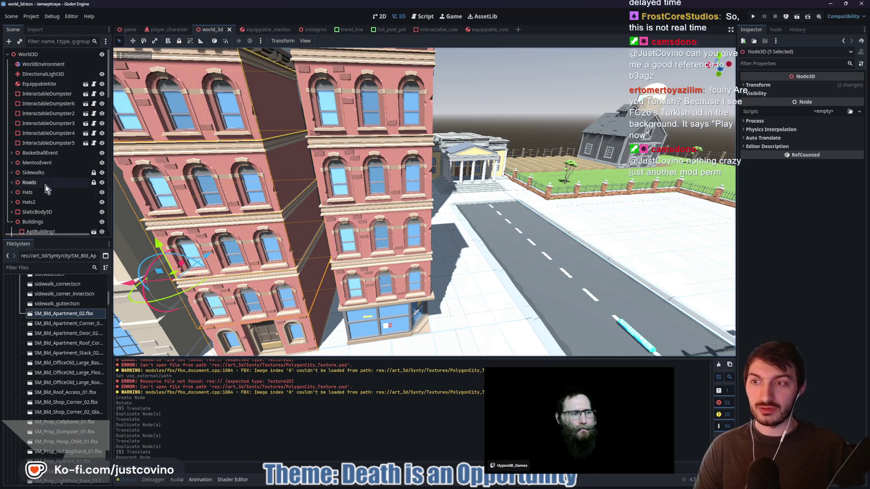
{"action": "left_click", "coordinate": [11, 183]}
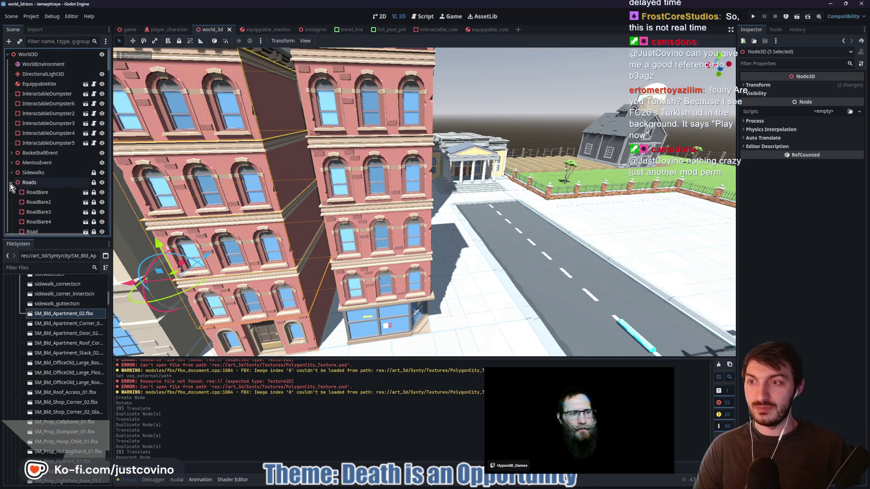
{"action": "left_click", "coordinate": [37, 192]}
{"action": "left_click_drag", "start_coordinate": [495, 202], "coordinate": [494, 197]}
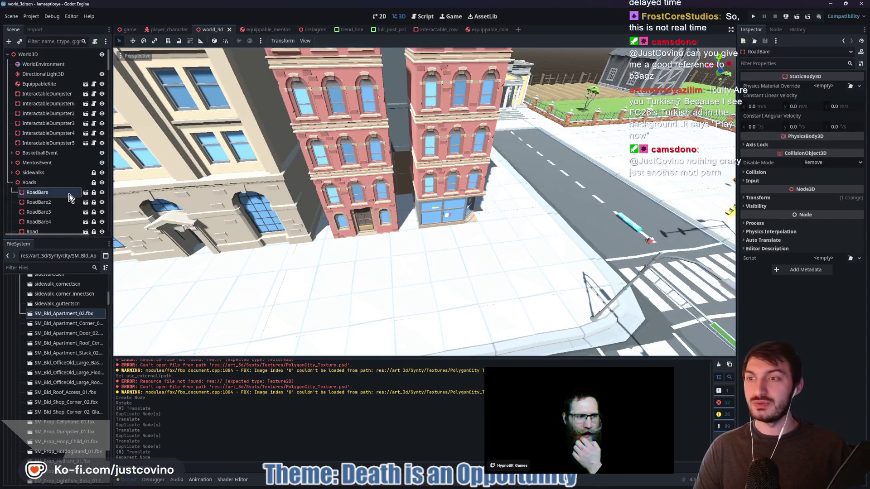
{"action": "left_click", "coordinate": [50, 212]}
{"action": "scroll", "coordinate": [51, 213], "scroll_direction": "down", "scroll_amount": 5}
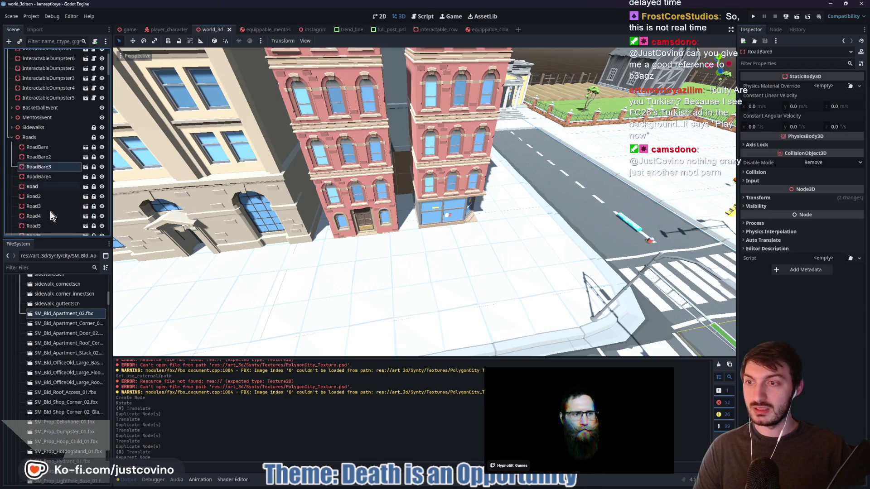
{"action": "scroll", "coordinate": [45, 206], "scroll_direction": "up", "scroll_amount": 3}
Collapse the Roads and Buildings groups
{"action": "left_click", "coordinate": [12, 137]}
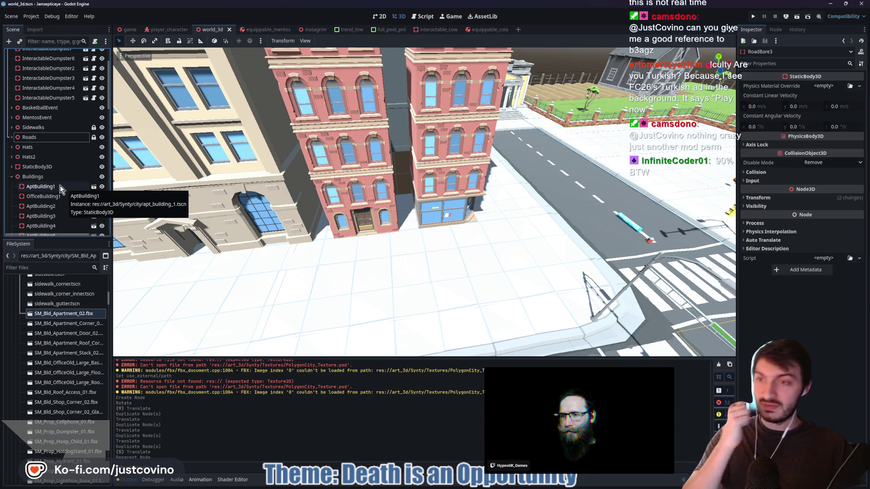
{"action": "left_click", "coordinate": [11, 177]}
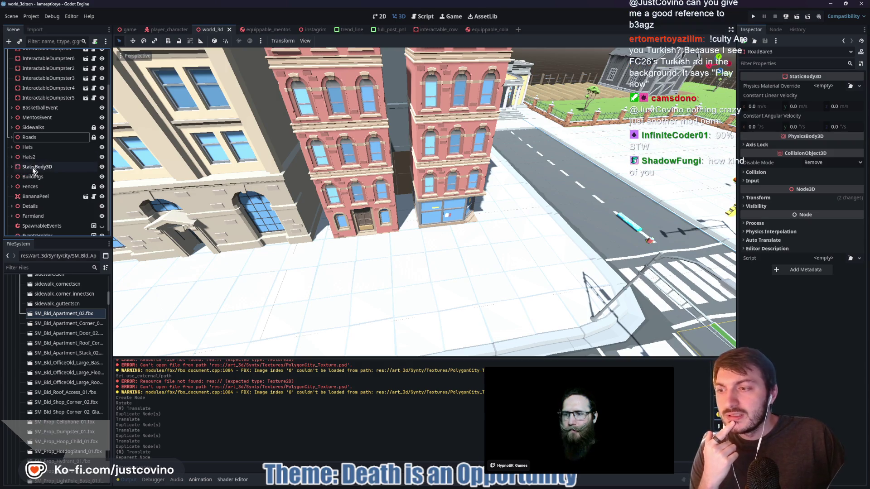
{"action": "scroll", "coordinate": [45, 175], "scroll_direction": "down", "scroll_amount": 1}
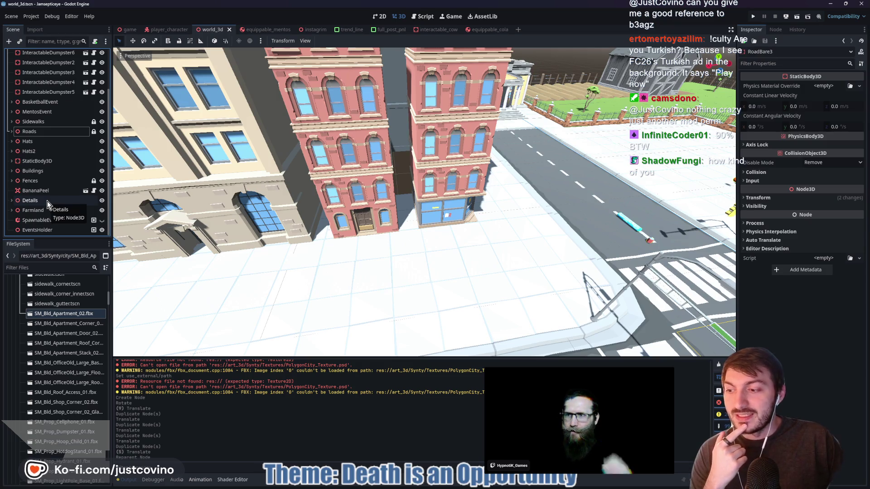
{"action": "scroll", "coordinate": [47, 201], "scroll_direction": "up", "scroll_amount": 3}
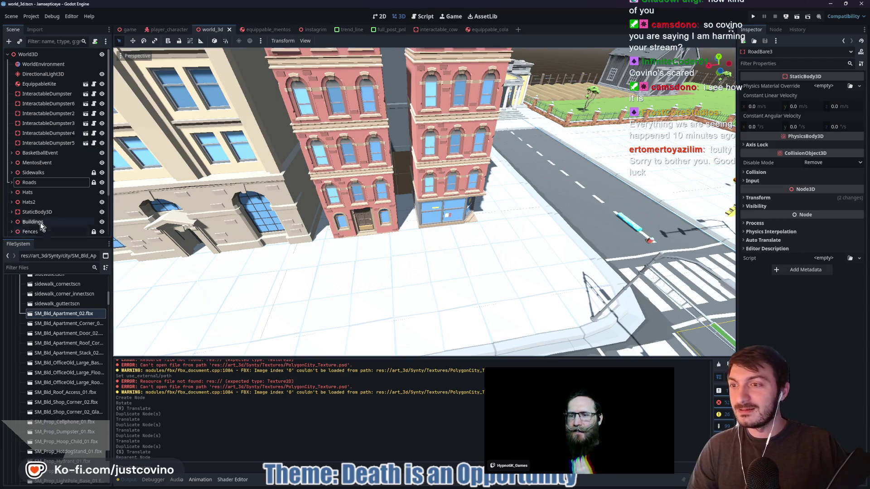
Check StaticBody3D's collision shape and bring InteractableDumpster6 into view
{"action": "left_click", "coordinate": [12, 212]}
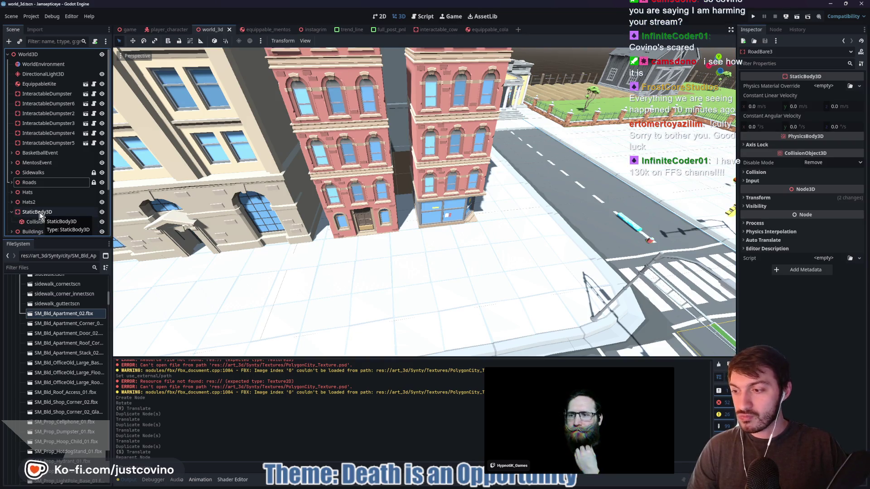
{"action": "left_click", "coordinate": [11, 212]}
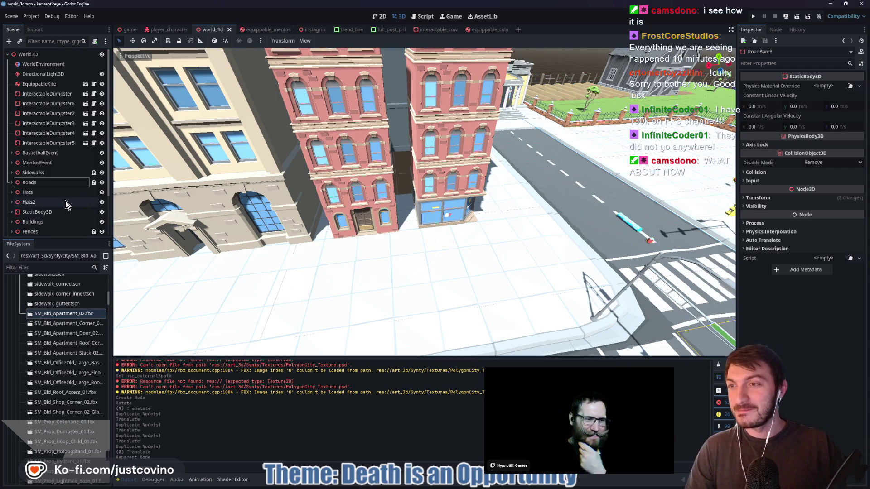
{"action": "double_click", "coordinate": [44, 107]}
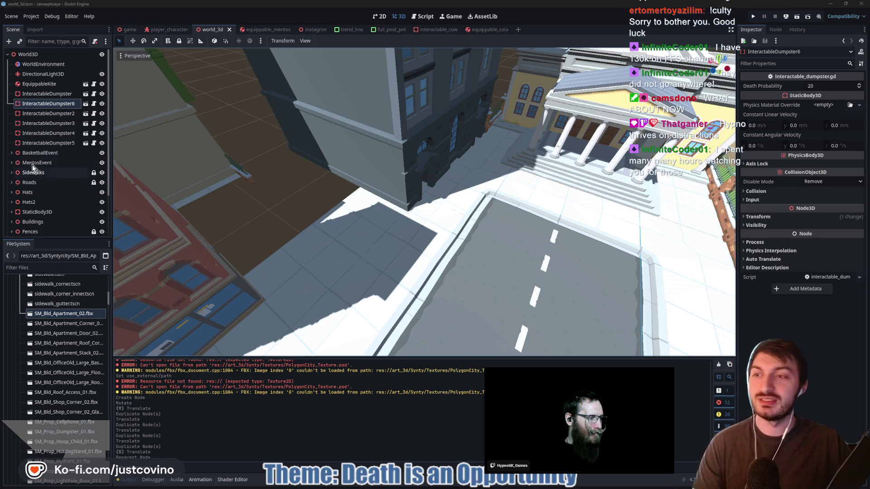
Focus the view on InteractableDumpster, then on BasketballEvent
{"action": "left_click", "coordinate": [36, 95]}
{"action": "key", "text": "f"}
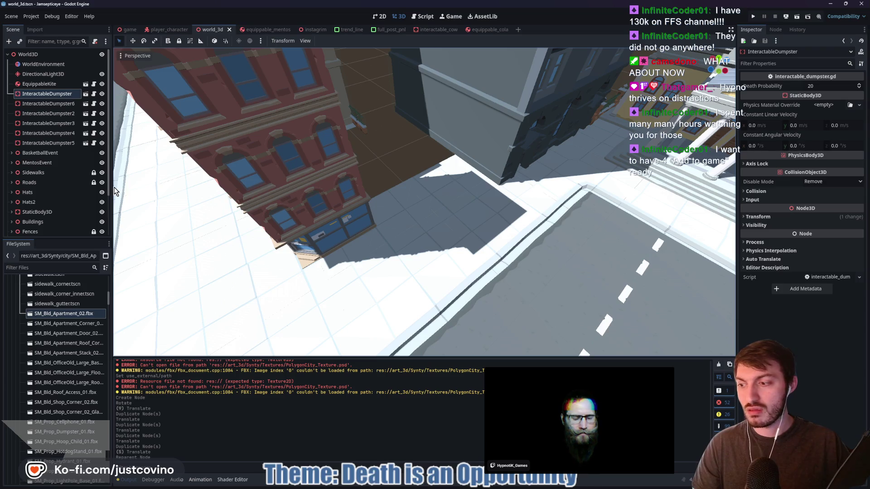
{"action": "left_click", "coordinate": [40, 153]}
{"action": "key", "text": "f"}
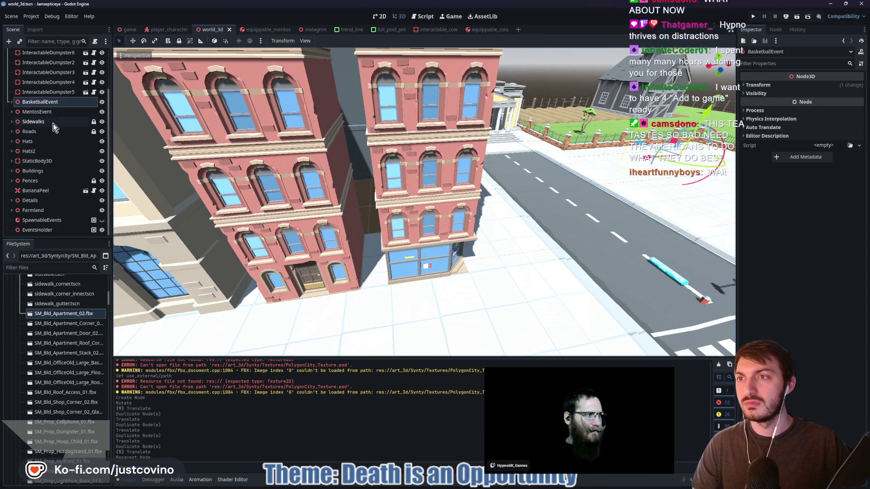
Select and expand the Roads group, then unlock it with Unlock Selected
{"action": "scroll", "coordinate": [55, 125], "scroll_direction": "down", "scroll_amount": 3}
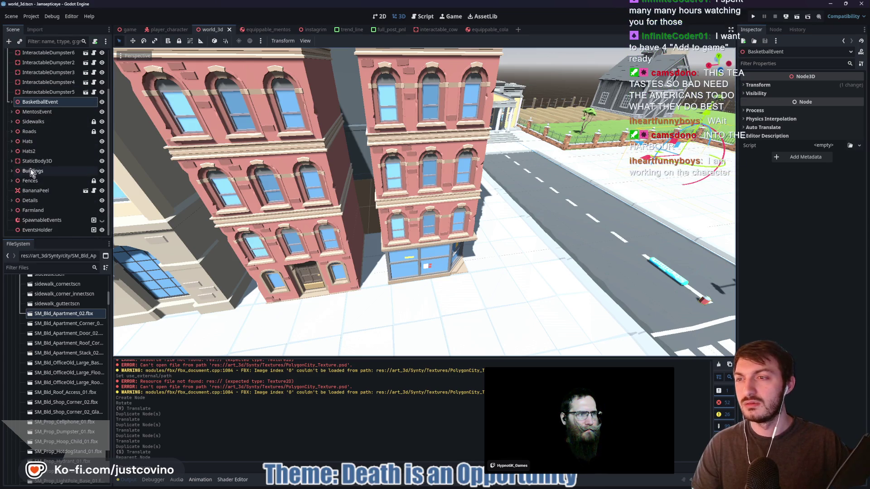
{"action": "left_click", "coordinate": [46, 131]}
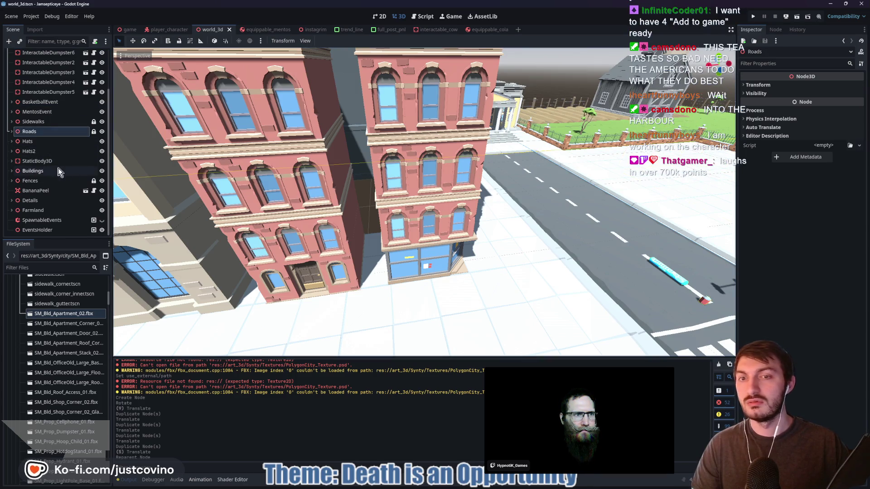
{"action": "left_click", "coordinate": [11, 131]}
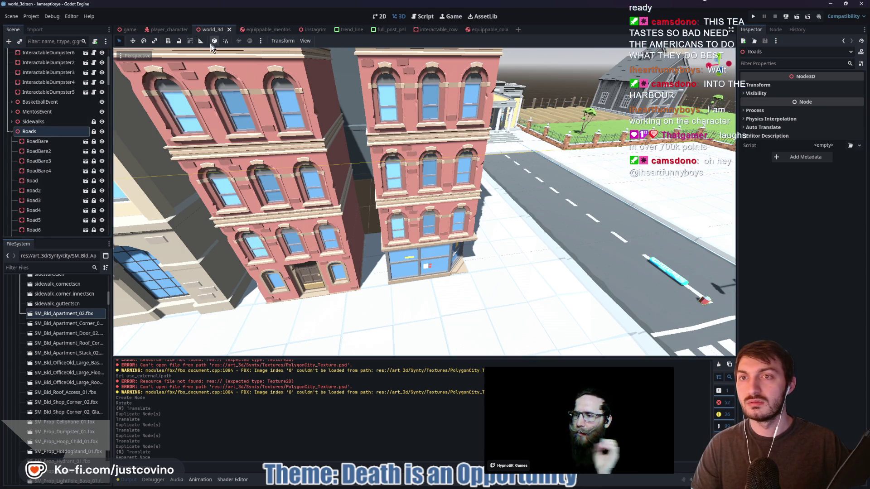
{"action": "left_click", "coordinate": [190, 41]}
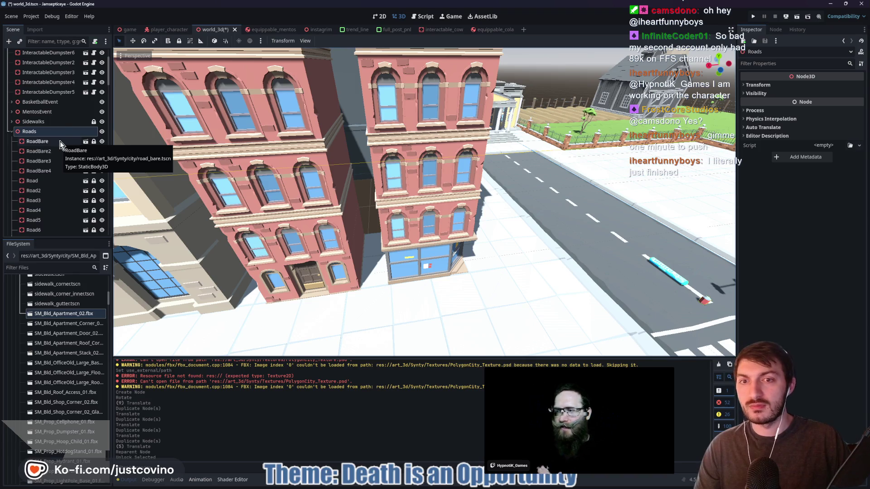
{"action": "left_click", "coordinate": [62, 144]}
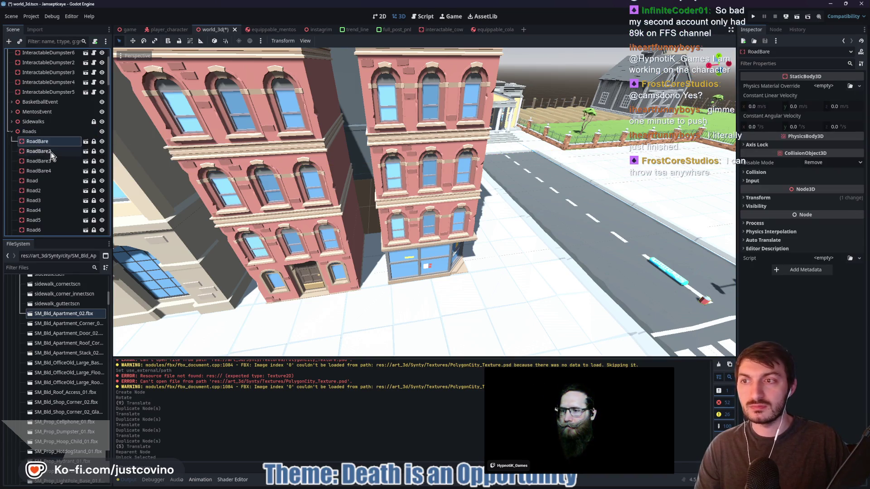
{"action": "scroll", "coordinate": [52, 158], "scroll_direction": "down", "scroll_amount": 15}
{"action": "scroll", "coordinate": [53, 169], "scroll_direction": "down", "scroll_amount": 10}
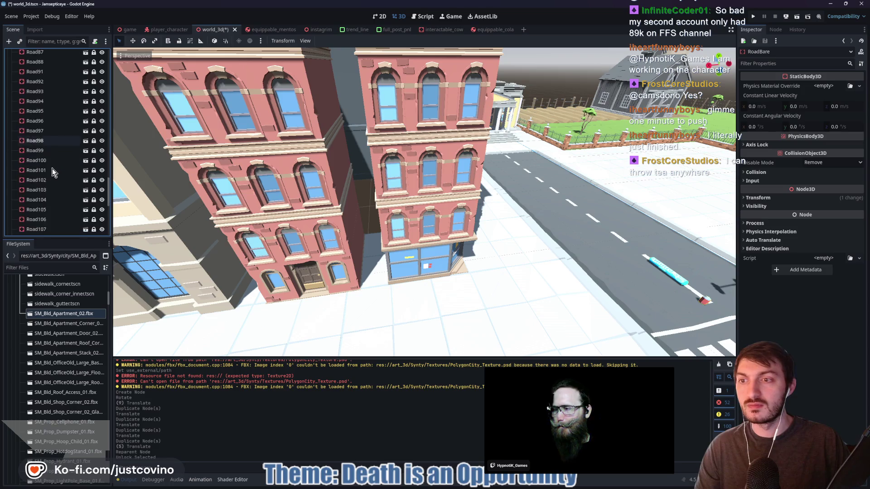
{"action": "left_click", "coordinate": [45, 198], "text": "shift"}
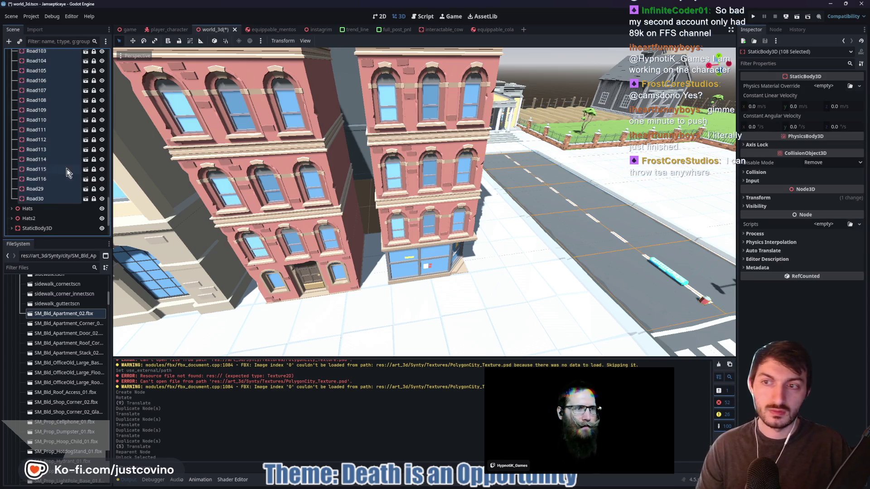
{"action": "left_click", "coordinate": [180, 43]}
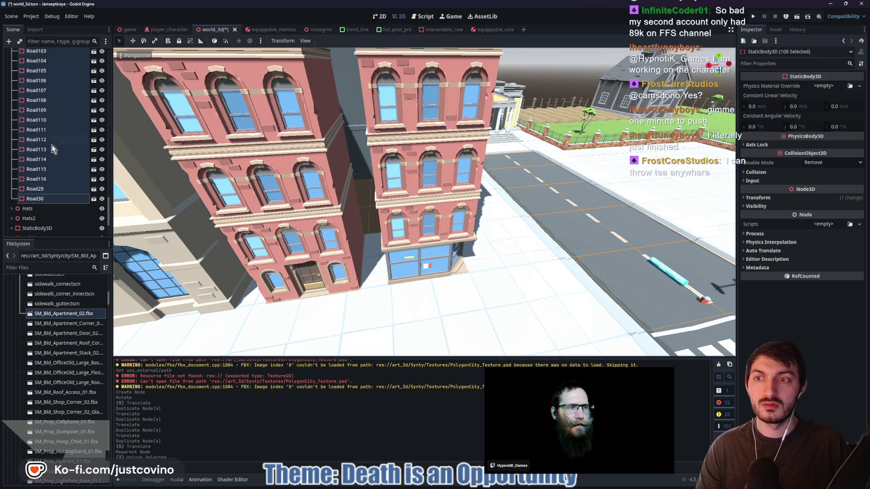
{"action": "scroll", "coordinate": [55, 145], "scroll_direction": "up", "scroll_amount": 10}
{"action": "scroll", "coordinate": [58, 150], "scroll_direction": "up", "scroll_amount": 5}
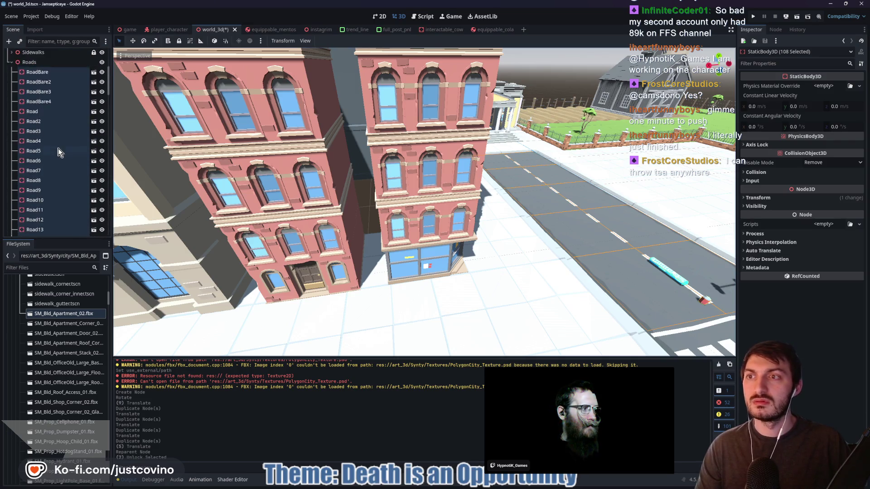
{"action": "left_click", "coordinate": [54, 95]}
{"action": "left_click", "coordinate": [54, 144]}
{"action": "left_click", "coordinate": [50, 164]}
{"action": "left_click", "coordinate": [47, 184]}
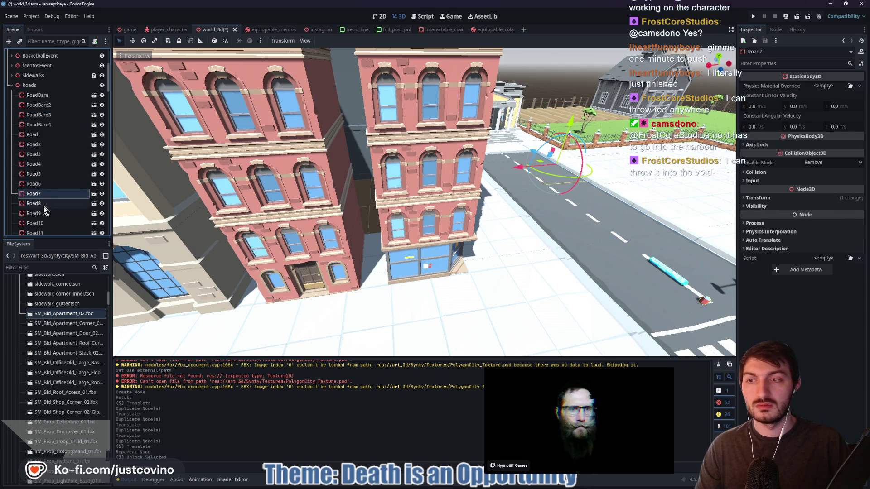
{"action": "left_click", "coordinate": [42, 214]}
{"action": "left_click", "coordinate": [42, 223]}
{"action": "left_click", "coordinate": [44, 233]}
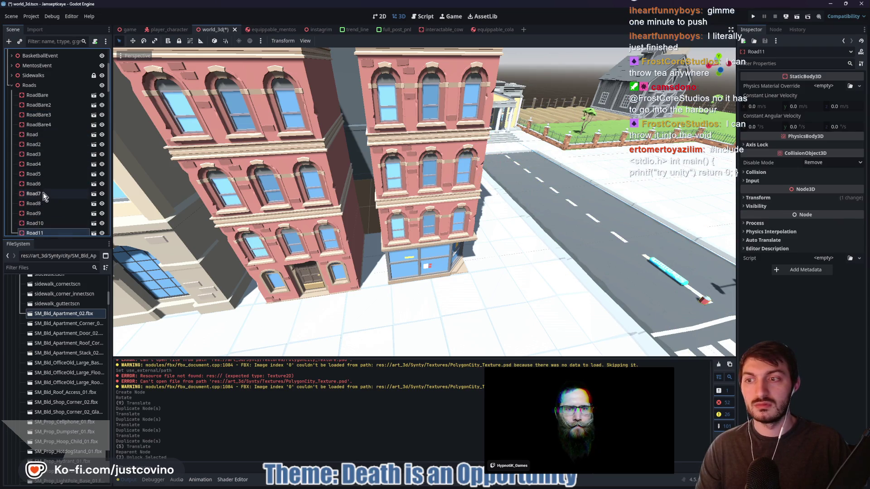
{"action": "scroll", "coordinate": [42, 192], "scroll_direction": "down", "scroll_amount": 3}
{"action": "left_click", "coordinate": [46, 150]}
{"action": "left_click", "coordinate": [47, 160]}
{"action": "left_click", "coordinate": [48, 170]}
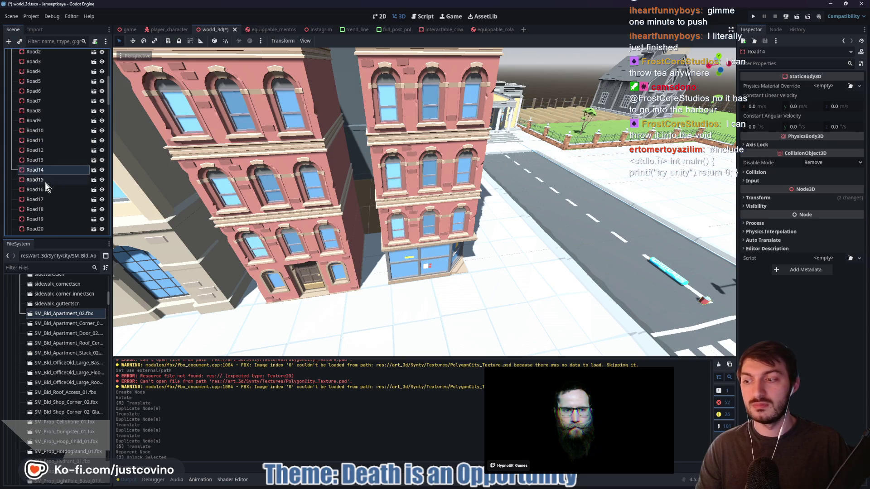
{"action": "left_click", "coordinate": [45, 181]}
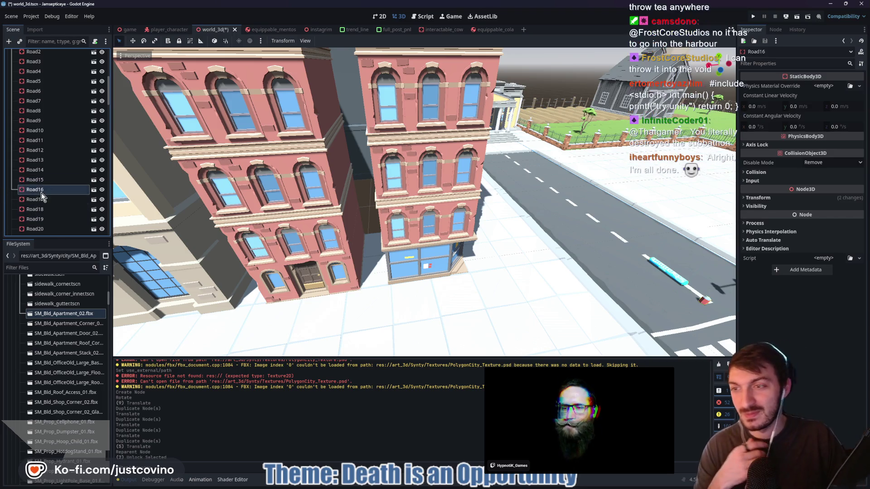
{"action": "left_click", "coordinate": [43, 210]}
{"action": "scroll", "coordinate": [45, 213], "scroll_direction": "down", "scroll_amount": 5}
{"action": "left_click", "coordinate": [42, 146]}
{"action": "left_click", "coordinate": [43, 163]}
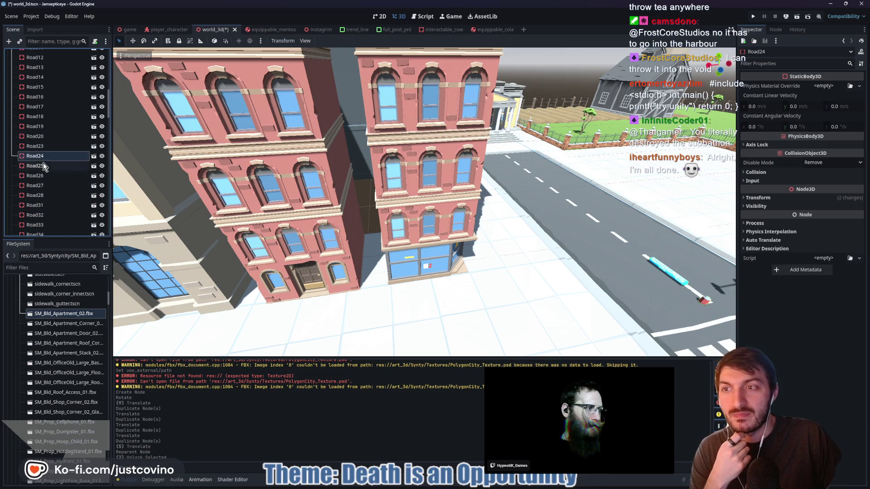
{"action": "left_click", "coordinate": [47, 195]}
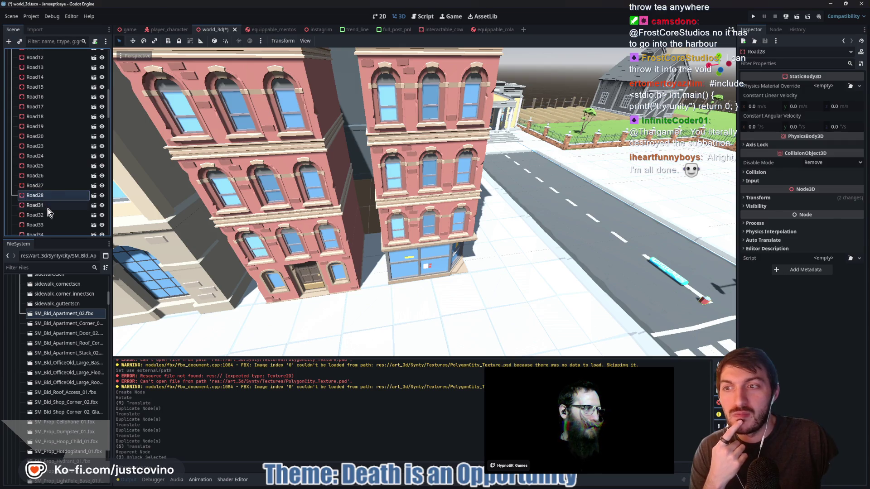
{"action": "left_click", "coordinate": [47, 215]}
{"action": "left_click", "coordinate": [48, 225]}
{"action": "scroll", "coordinate": [46, 208], "scroll_direction": "down", "scroll_amount": 4}
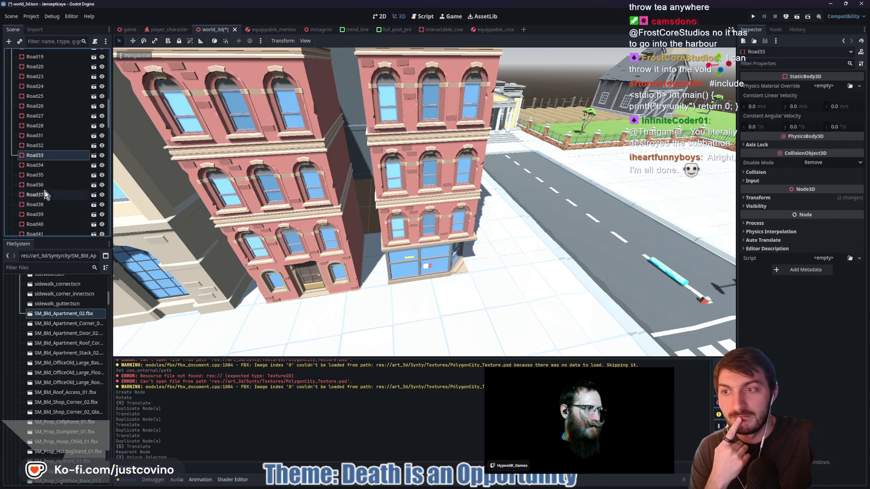
{"action": "left_click", "coordinate": [44, 165]}
{"action": "left_click", "coordinate": [44, 175]}
{"action": "left_click", "coordinate": [42, 185]}
{"action": "left_click", "coordinate": [45, 194]}
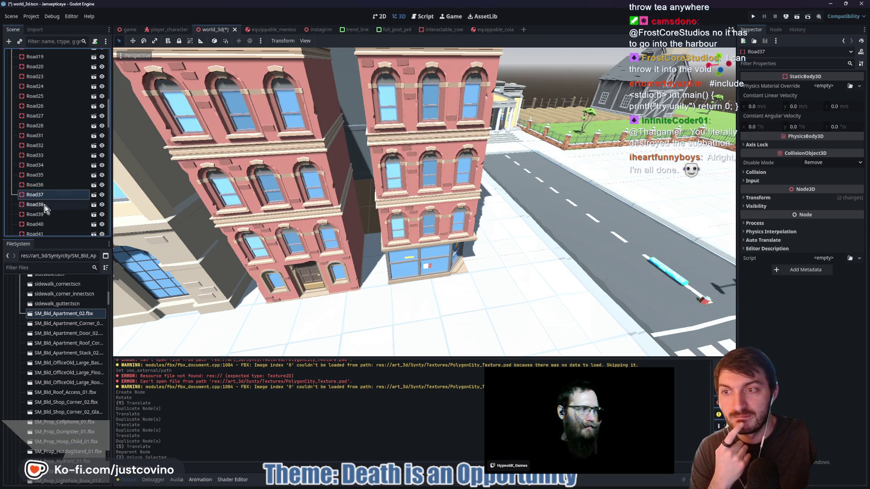
{"action": "left_click", "coordinate": [45, 205]}
{"action": "left_click", "coordinate": [43, 214]}
{"action": "left_click", "coordinate": [41, 224]}
{"action": "scroll", "coordinate": [44, 213], "scroll_direction": "down", "scroll_amount": 5}
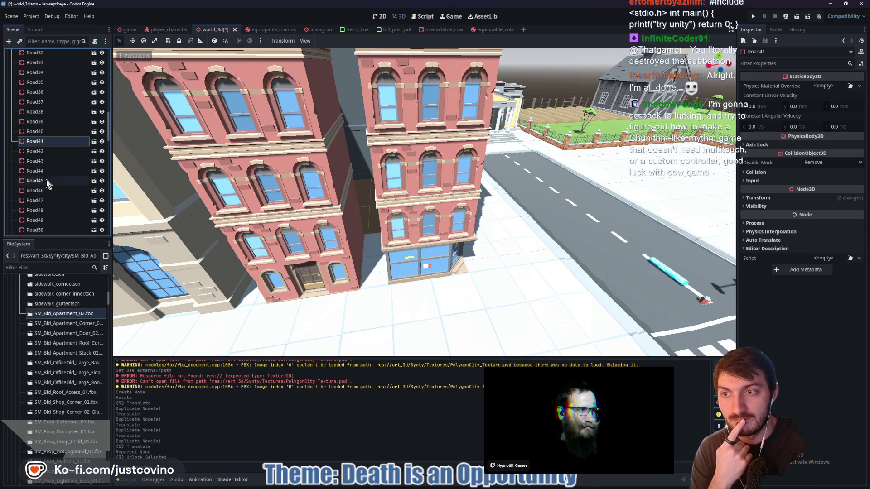
{"action": "left_click", "coordinate": [42, 151]}
{"action": "left_click", "coordinate": [43, 161]}
{"action": "left_click", "coordinate": [45, 200]}
{"action": "left_click", "coordinate": [46, 210]}
{"action": "left_click", "coordinate": [45, 220]}
{"action": "left_click", "coordinate": [45, 230]}
{"action": "scroll", "coordinate": [50, 179], "scroll_direction": "down", "scroll_amount": 6}
{"action": "left_click", "coordinate": [42, 127]}
{"action": "left_click", "coordinate": [47, 183]}
{"action": "left_click", "coordinate": [47, 203]}
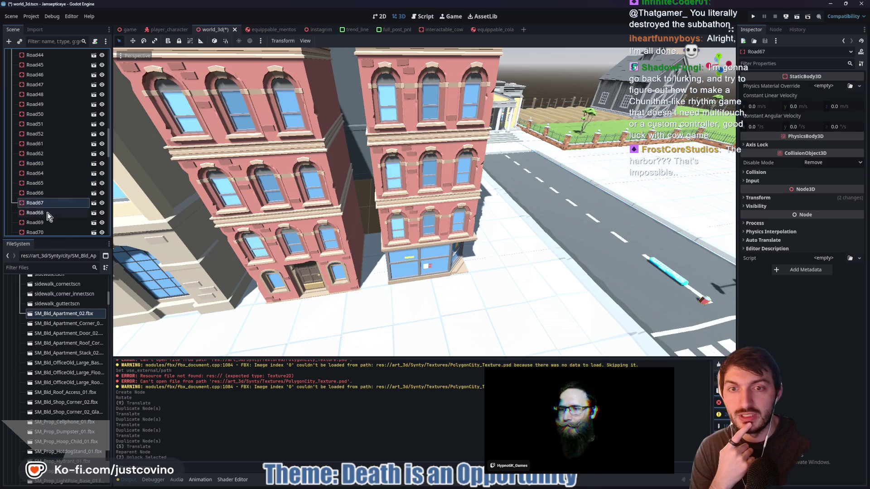
{"action": "left_click", "coordinate": [46, 222]}
{"action": "scroll", "coordinate": [44, 121], "scroll_direction": "down", "scroll_amount": 7}
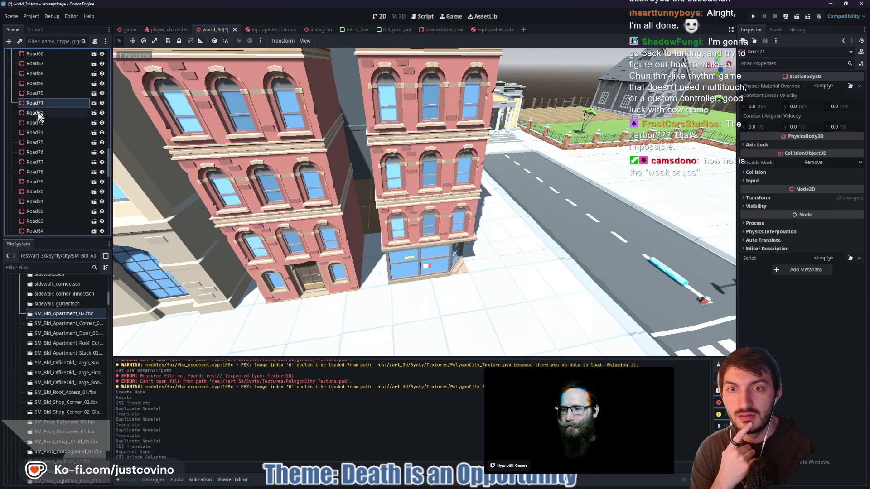
{"action": "key", "text": "Down"}
{"action": "key", "text": "Down"}
{"action": "key", "text": "Down"}
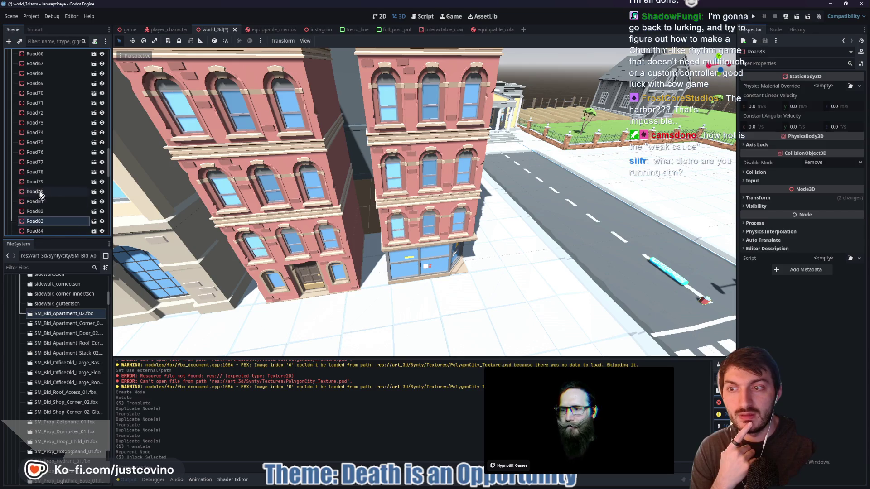
{"action": "key", "text": "Down"}
{"action": "key", "text": "Down"}
{"action": "key", "text": "Down"}
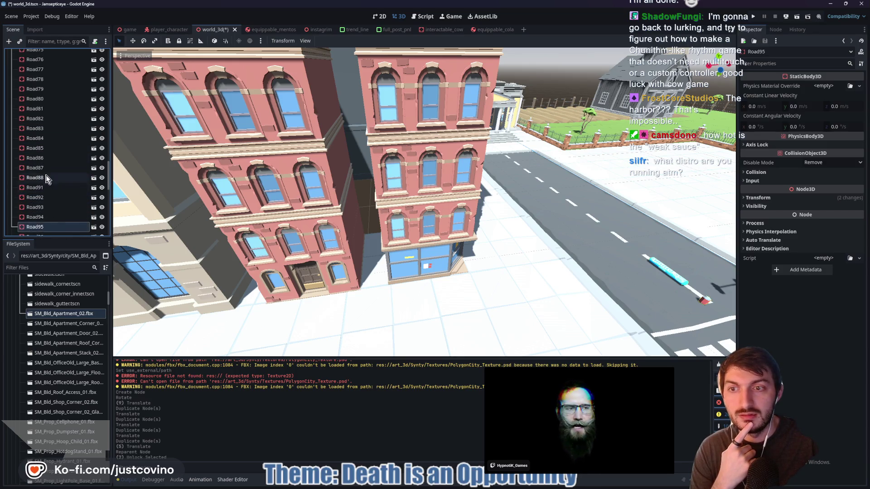
{"action": "scroll", "coordinate": [47, 178], "scroll_direction": "down", "scroll_amount": 8}
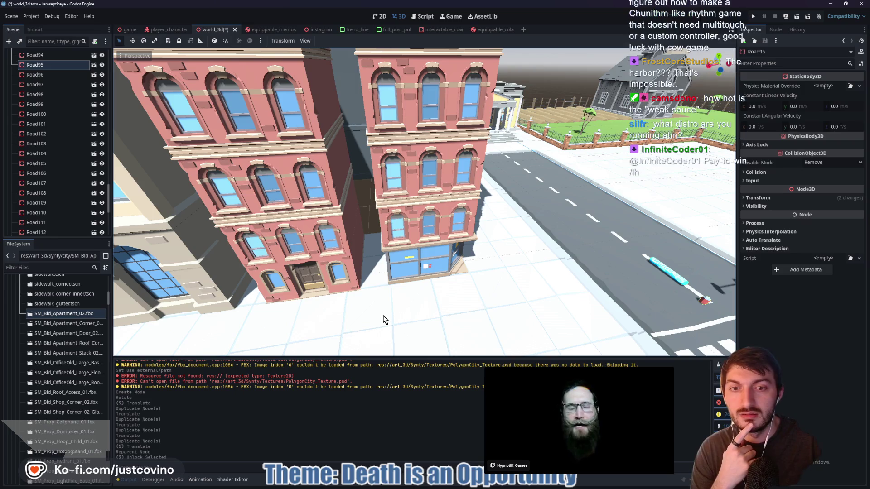
{"action": "left_click", "coordinate": [50, 212]}
{"action": "scroll", "coordinate": [56, 194], "scroll_direction": "down", "scroll_amount": 6}
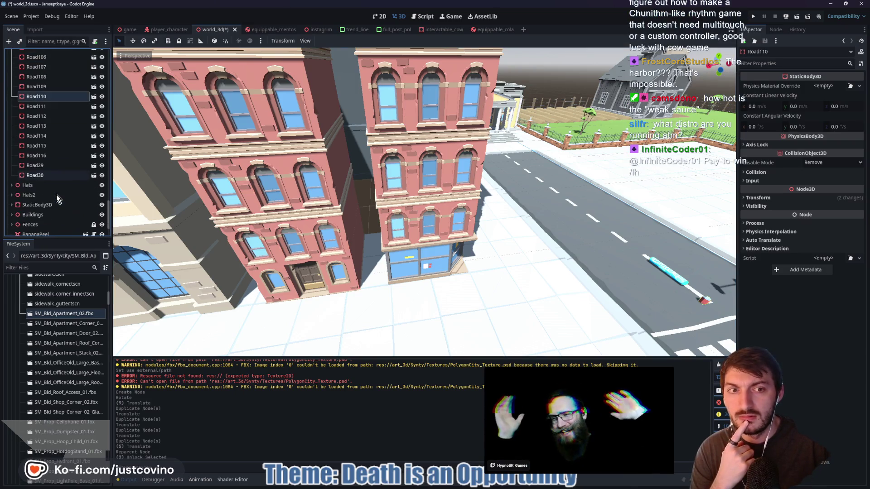
{"action": "double_click", "coordinate": [36, 155]}
Rename the Road116 node to 0 and select Road30
{"action": "type", "text": "0"}
{"action": "key", "text": "Return"}
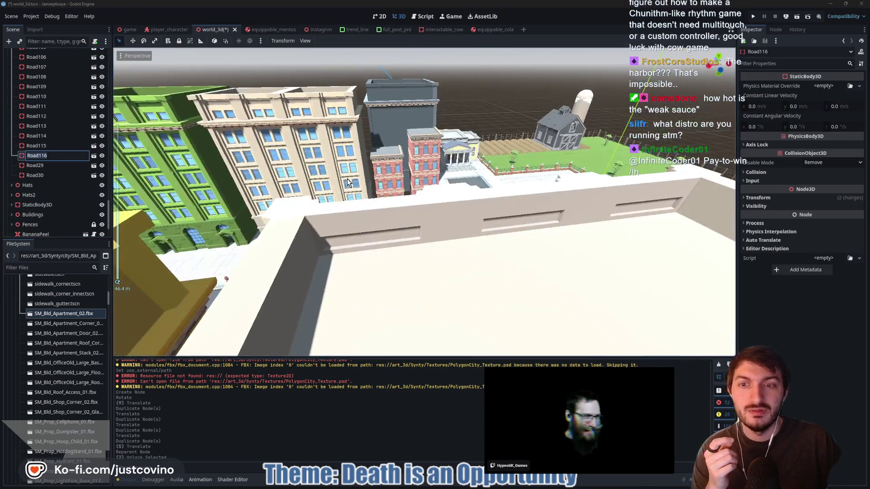
{"action": "scroll", "coordinate": [266, 245], "scroll_direction": "down", "scroll_amount": 5}
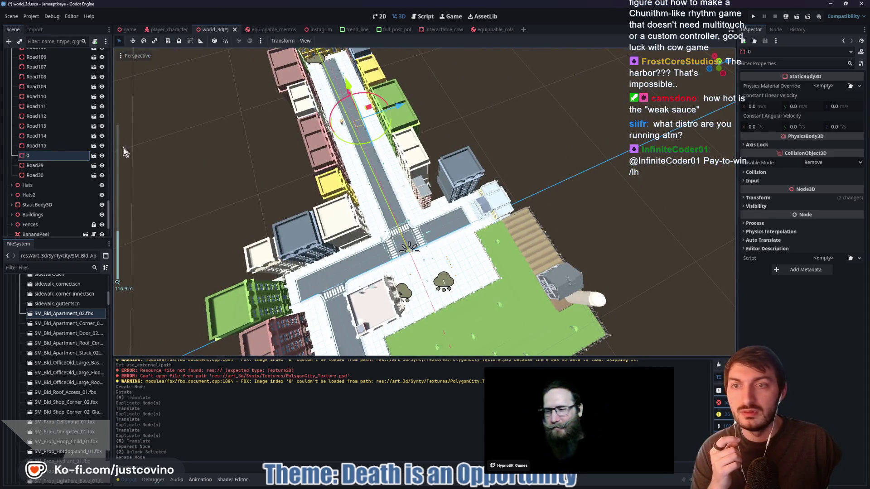
{"action": "left_click", "coordinate": [37, 176]}
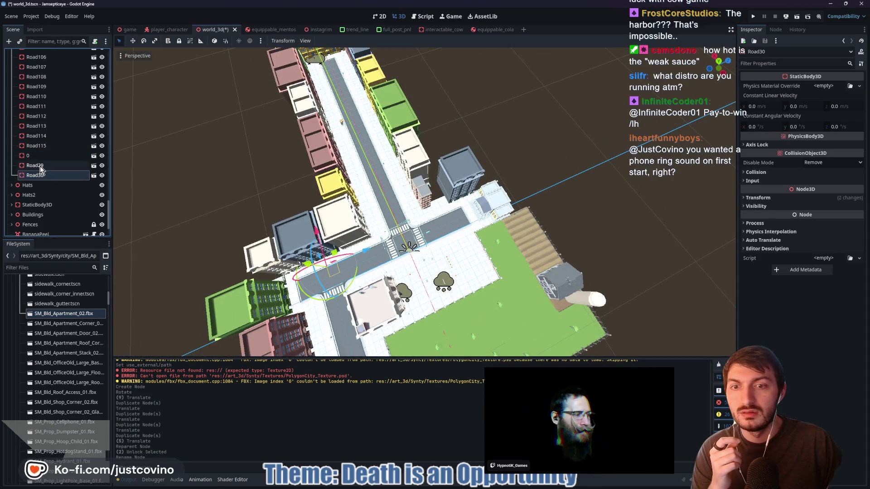
Select the Roads group node and lock it
{"action": "scroll", "coordinate": [43, 175], "scroll_direction": "up", "scroll_amount": 20}
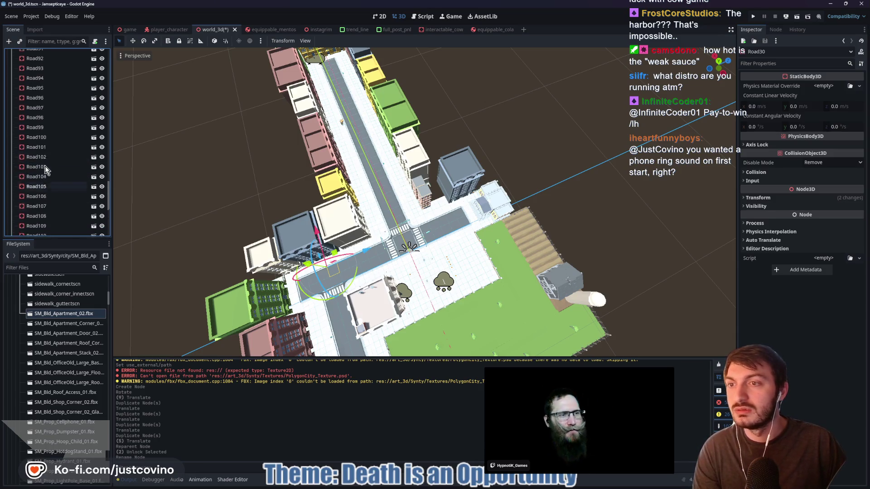
{"action": "scroll", "coordinate": [47, 167], "scroll_direction": "up", "scroll_amount": 2}
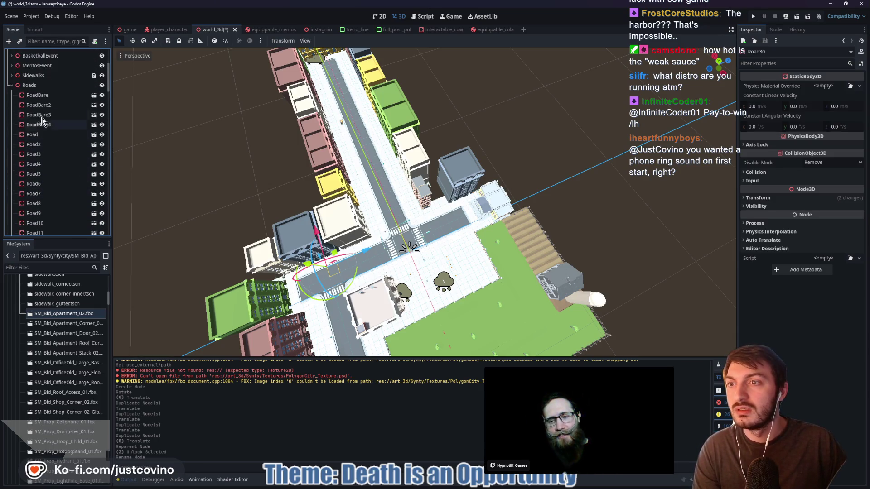
{"action": "left_click", "coordinate": [30, 85]}
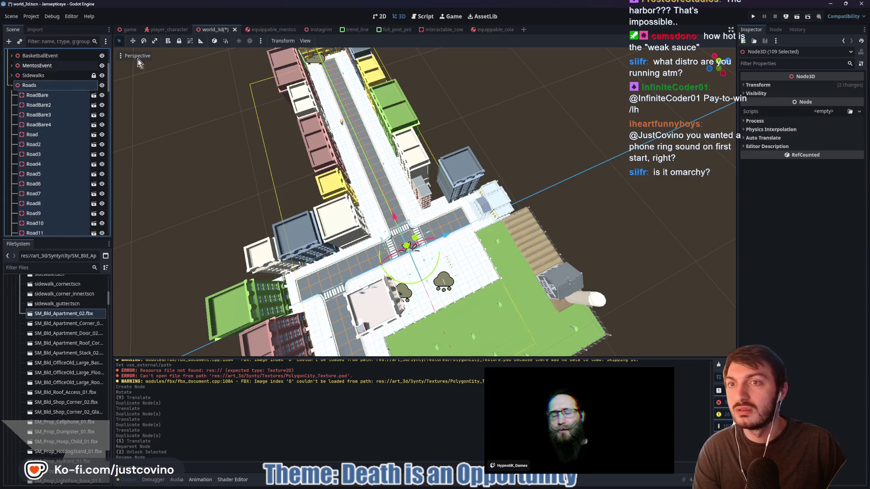
{"action": "left_click", "coordinate": [178, 41]}
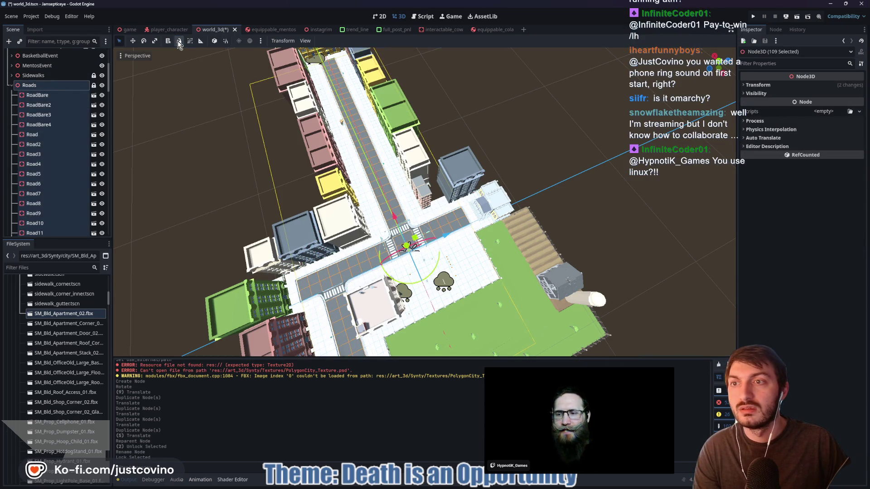
Select RoadBare as the start of the road range and scroll down the list
{"action": "left_click", "coordinate": [48, 94]}
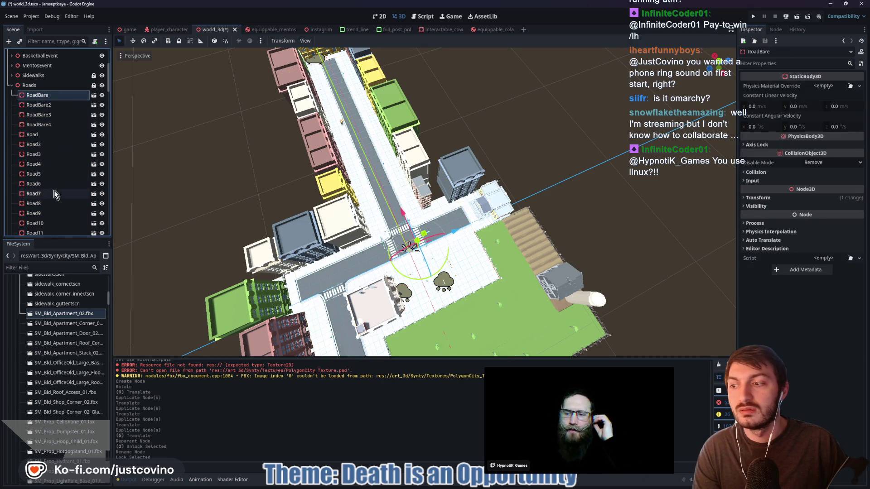
{"action": "scroll", "coordinate": [52, 188], "scroll_direction": "down", "scroll_amount": 5}
{"action": "scroll", "coordinate": [52, 189], "scroll_direction": "down", "scroll_amount": 5}
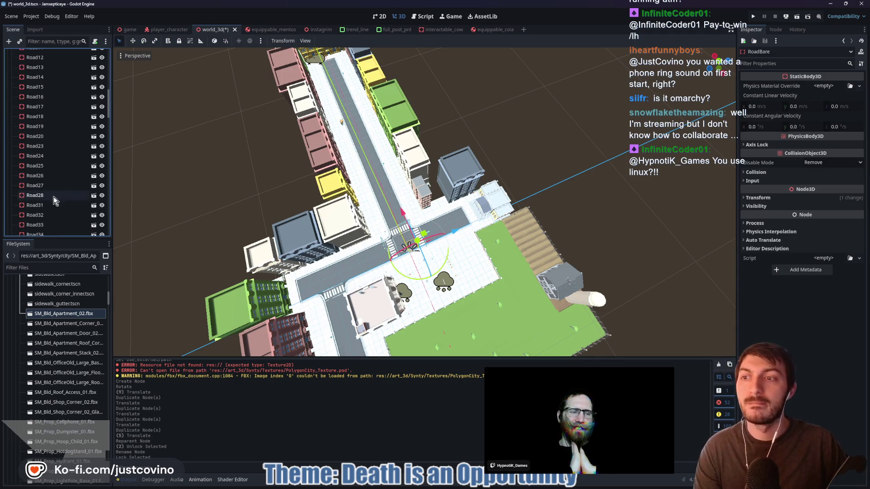
{"action": "scroll", "coordinate": [53, 196], "scroll_direction": "down", "scroll_amount": 7}
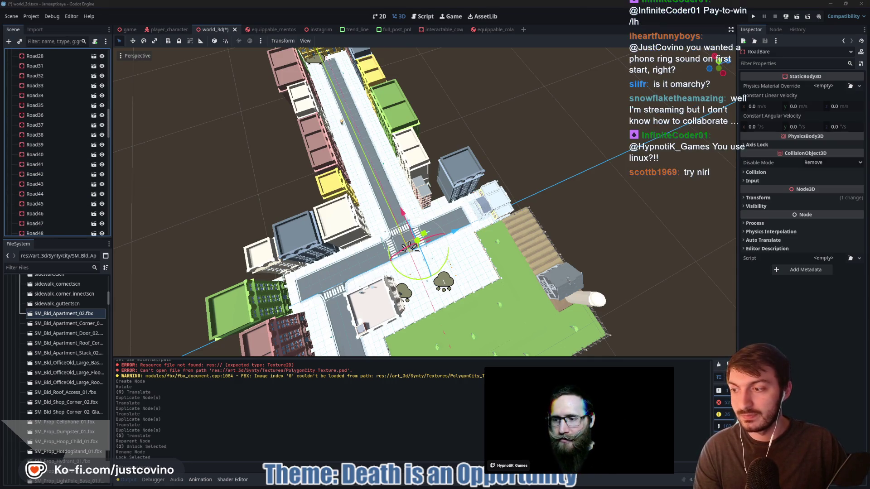
{"action": "scroll", "coordinate": [93, 127], "scroll_direction": "up", "scroll_amount": 14}
{"action": "scroll", "coordinate": [62, 144], "scroll_direction": "up", "scroll_amount": 3}
{"action": "scroll", "coordinate": [56, 149], "scroll_direction": "down", "scroll_amount": 6}
{"action": "scroll", "coordinate": [51, 162], "scroll_direction": "down", "scroll_amount": 20}
{"action": "scroll", "coordinate": [51, 165], "scroll_direction": "down", "scroll_amount": 2}
Lock every road node from RoadBare through Road30, then collapse the Roads group
{"action": "left_click", "coordinate": [41, 150], "text": "shift"}
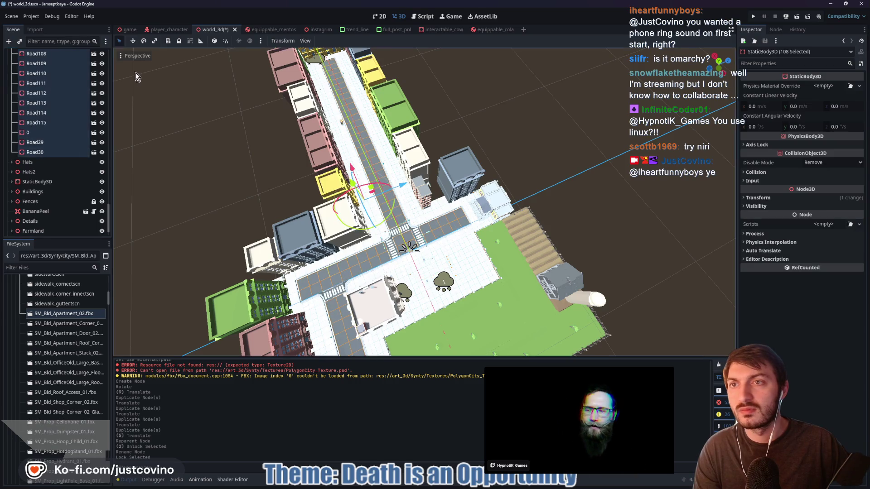
{"action": "left_click", "coordinate": [179, 42]}
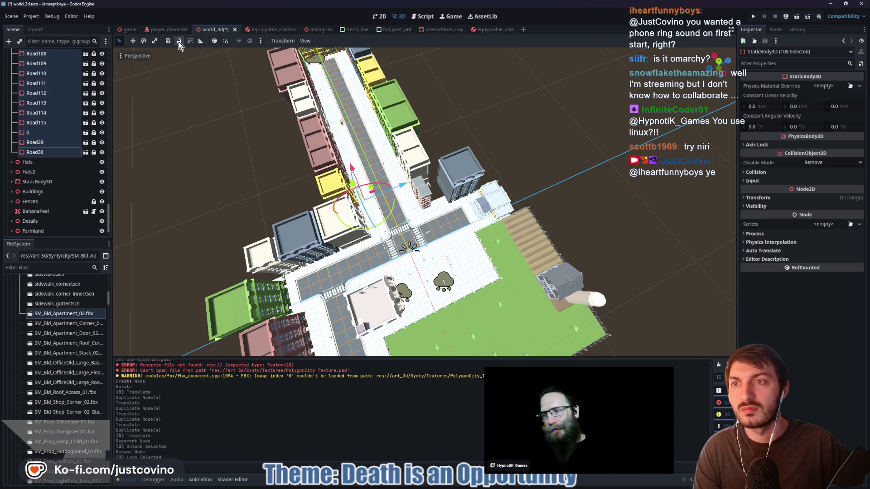
{"action": "scroll", "coordinate": [49, 152], "scroll_direction": "up", "scroll_amount": 15}
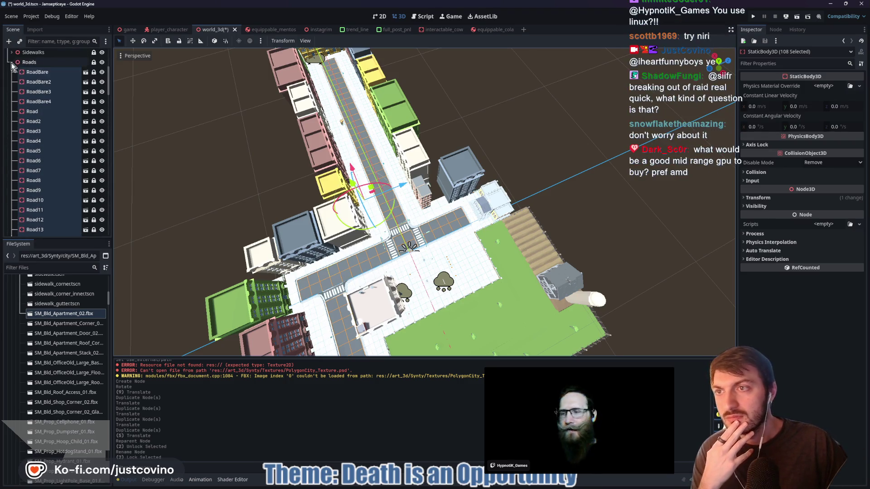
{"action": "left_click", "coordinate": [11, 62]}
Expand Sidewalks and unlock all sidewalk nodes from the first down to Sidewalk283
{"action": "left_click", "coordinate": [11, 121]}
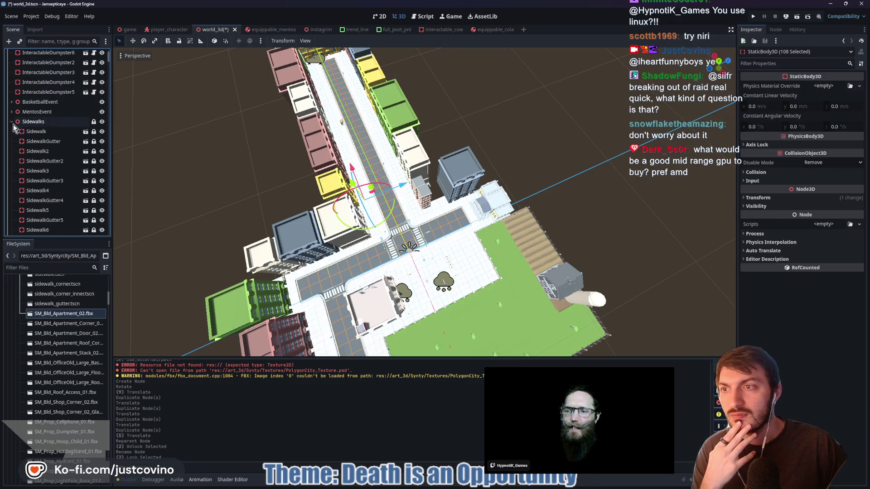
{"action": "left_click", "coordinate": [54, 122]}
{"action": "left_click", "coordinate": [56, 131]}
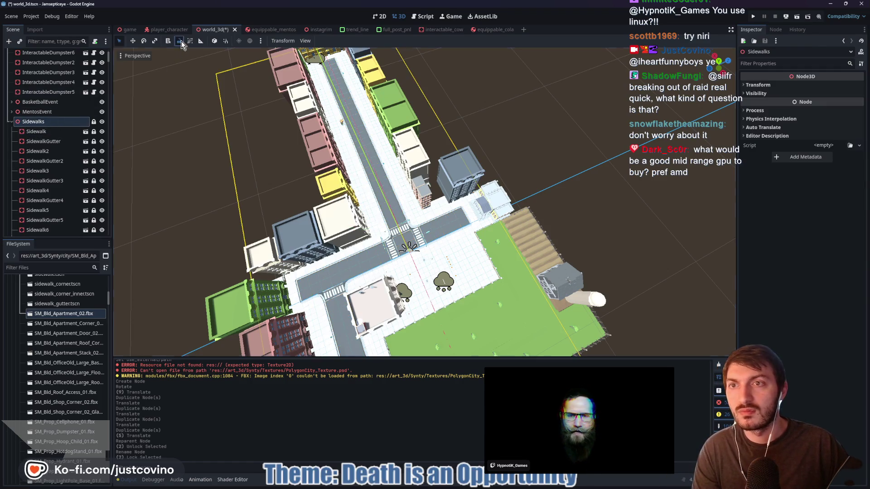
{"action": "scroll", "coordinate": [54, 150], "scroll_direction": "down", "scroll_amount": 15}
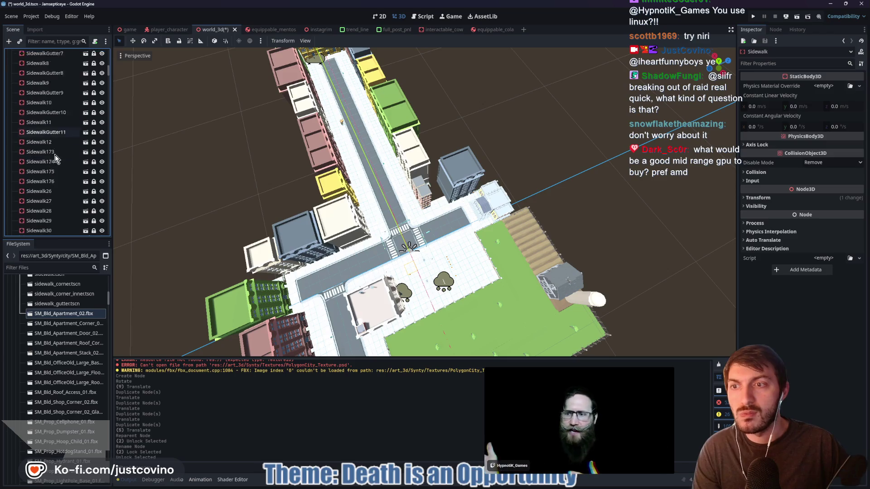
{"action": "scroll", "coordinate": [55, 156], "scroll_direction": "down", "scroll_amount": 10}
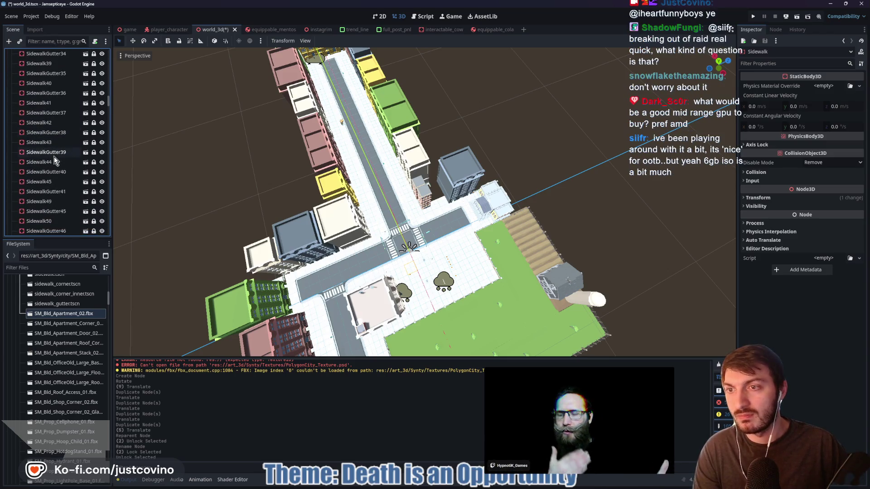
{"action": "scroll", "coordinate": [53, 158], "scroll_direction": "down", "scroll_amount": 5}
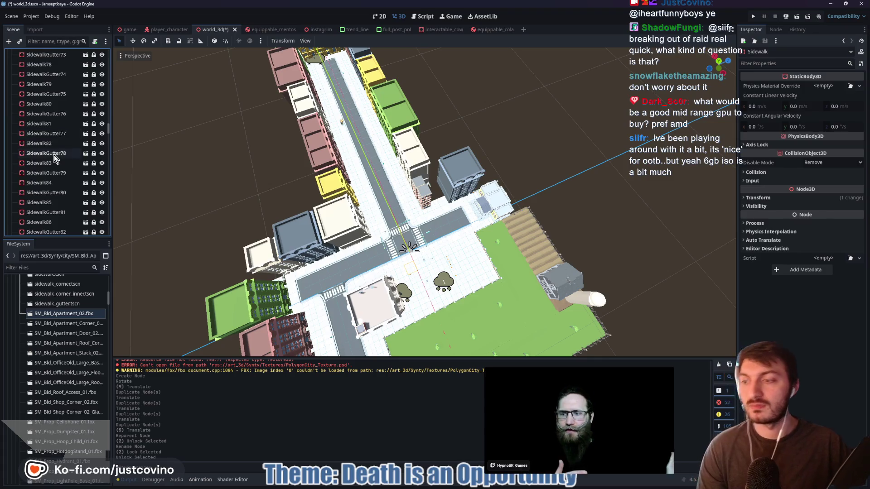
{"action": "scroll", "coordinate": [52, 167], "scroll_direction": "down", "scroll_amount": 5}
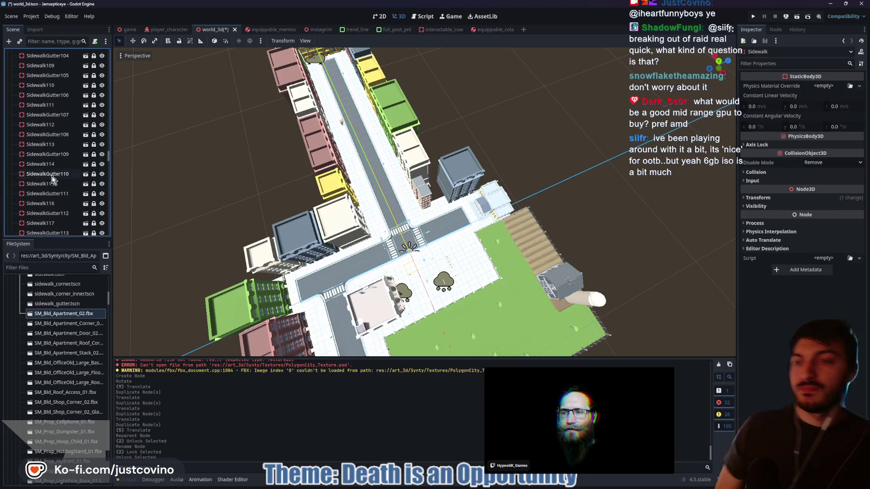
{"action": "scroll", "coordinate": [52, 187], "scroll_direction": "down", "scroll_amount": 5}
{"action": "scroll", "coordinate": [50, 187], "scroll_direction": "down", "scroll_amount": 10}
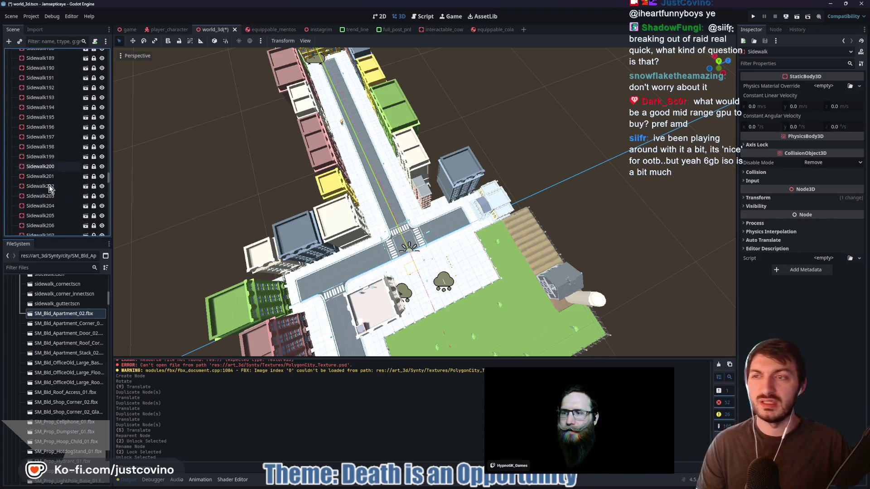
{"action": "scroll", "coordinate": [46, 186], "scroll_direction": "up", "scroll_amount": 10}
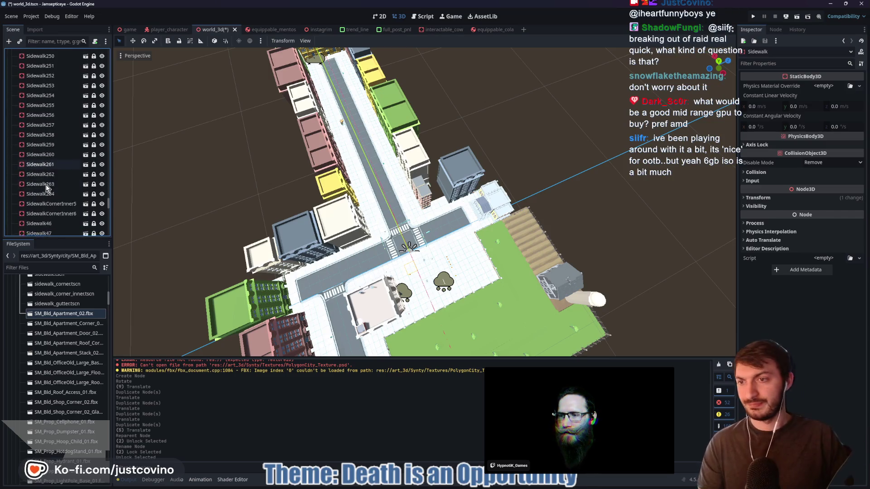
{"action": "scroll", "coordinate": [46, 188], "scroll_direction": "down", "scroll_amount": 15}
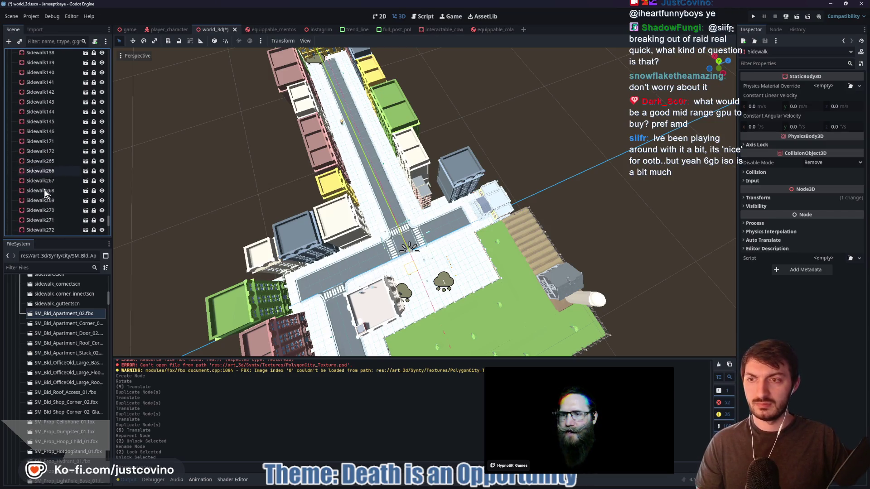
{"action": "left_click", "coordinate": [43, 152], "text": "shift"}
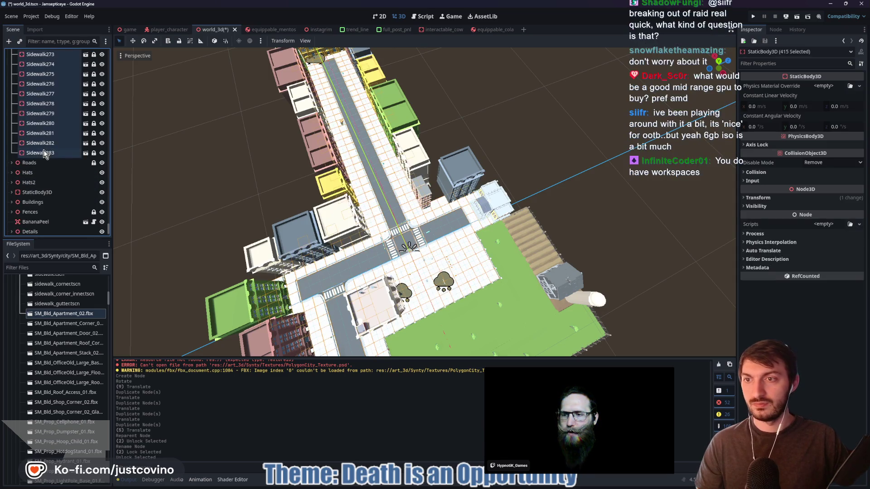
{"action": "left_click", "coordinate": [179, 42]}
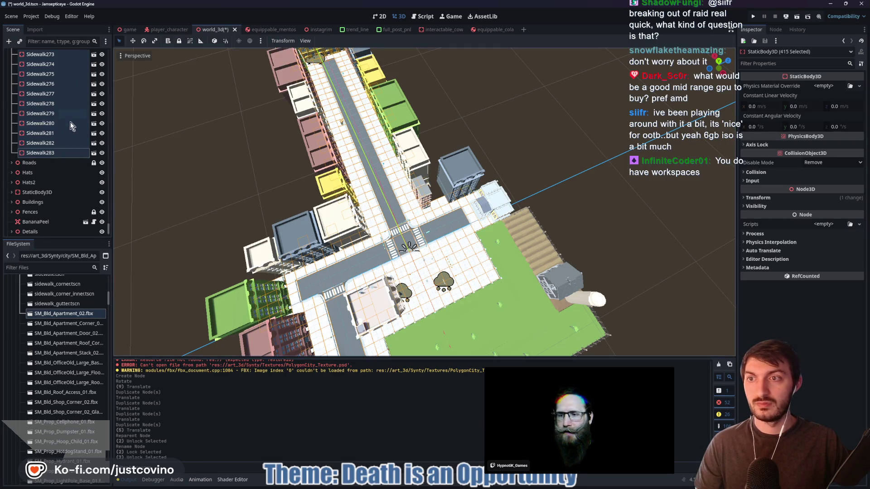
Pick the single sidewalk piece Sidewalk259 in the 3D viewport
{"action": "scroll", "coordinate": [455, 173], "scroll_direction": "up", "scroll_amount": 6}
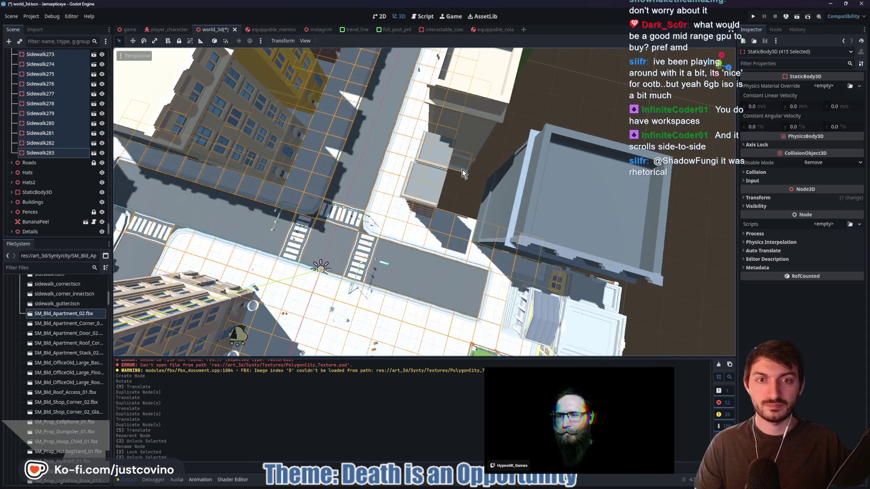
{"action": "left_click", "coordinate": [53, 133]}
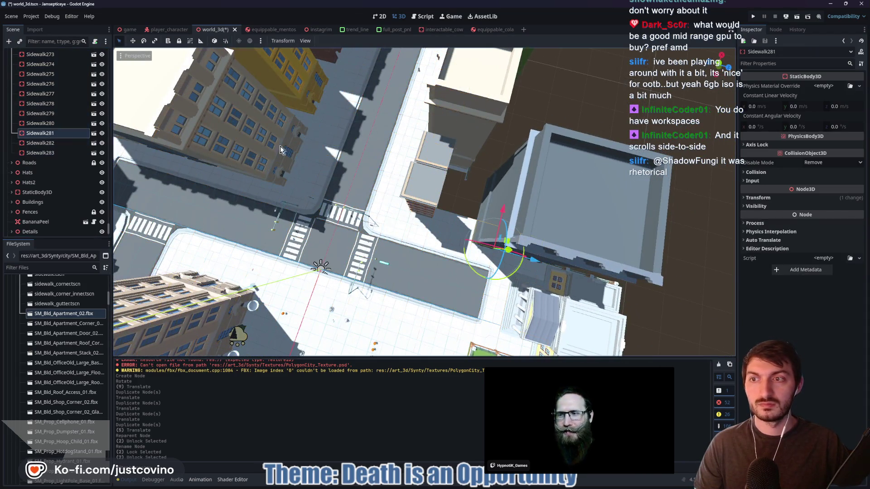
{"action": "left_click", "coordinate": [459, 174]}
{"action": "scroll", "coordinate": [463, 189], "scroll_direction": "up", "scroll_amount": 10}
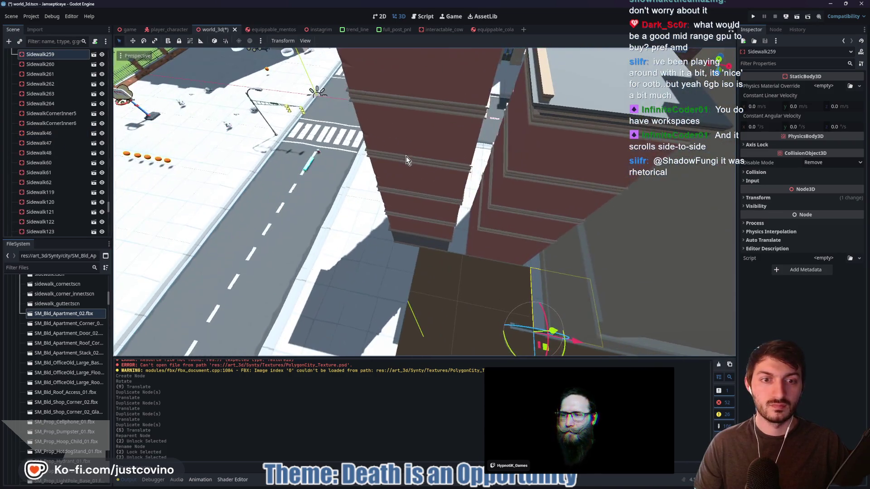
{"action": "left_click_drag", "start_coordinate": [406, 160], "coordinate": [458, 178]}
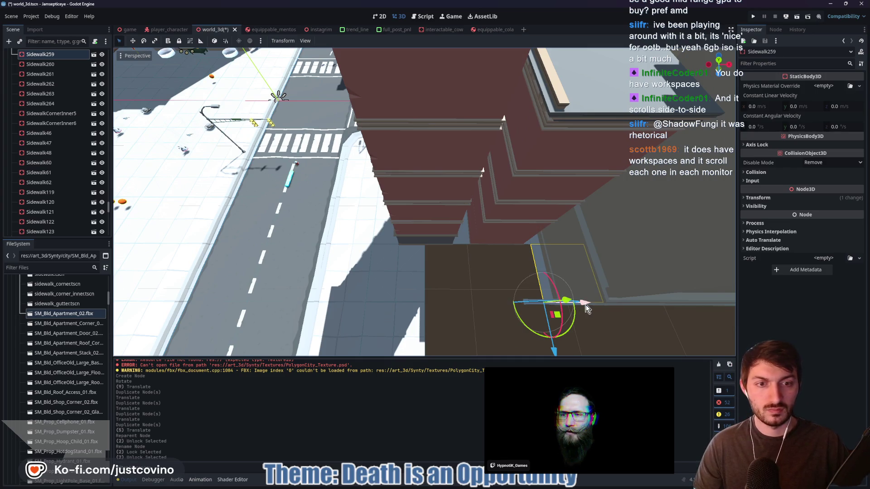
Duplicate the sidewalk piece and slide the copies along X to fill the pavement gap
{"action": "key", "text": "ctrl+d"}
{"action": "mouse_move", "coordinate": [564, 309]}
{"action": "left_mouse_down"}
{"action": "mouse_move", "coordinate": [538, 308]}
{"action": "mouse_move", "coordinate": [572, 304]}
{"action": "mouse_move", "coordinate": [525, 310]}
{"action": "mouse_move", "coordinate": [466, 300]}
{"action": "mouse_move", "coordinate": [569, 301]}
{"action": "mouse_move", "coordinate": [561, 276]}
{"action": "mouse_move", "coordinate": [608, 288]}
{"action": "left_mouse_up"}
{"action": "key", "text": "Escape"}
{"action": "key", "text": "ctrl+d"}
{"action": "key", "text": "ctrl+d"}
{"action": "key", "text": "ctrl+d"}
{"action": "left_click_drag", "start_coordinate": [560, 238], "coordinate": [570, 200]}
{"action": "left_click_drag", "start_coordinate": [438, 262], "coordinate": [594, 233]}
{"action": "mouse_move", "coordinate": [575, 224]}
{"action": "left_mouse_down"}
{"action": "mouse_move", "coordinate": [309, 241]}
{"action": "mouse_move", "coordinate": [508, 233]}
{"action": "left_mouse_up"}
Select every sidewalk node, including the new Sidewalk284–287, and lock them
{"action": "scroll", "coordinate": [61, 200], "scroll_direction": "down", "scroll_amount": 10}
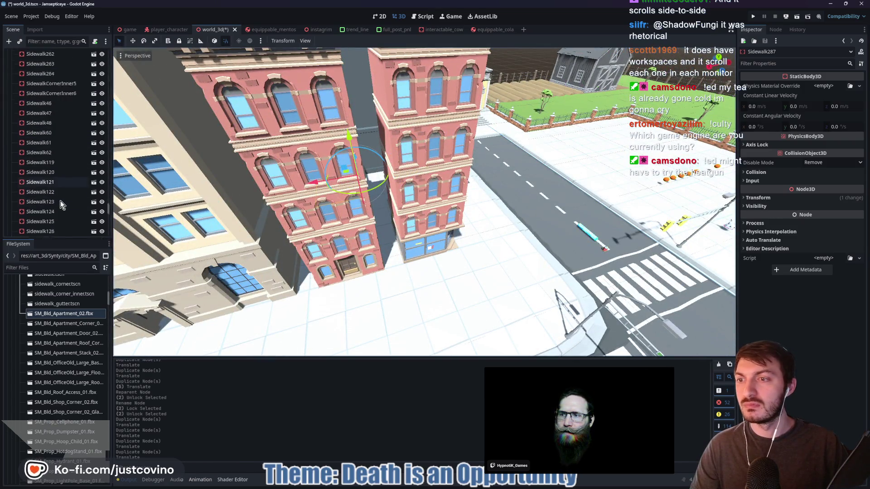
{"action": "left_click", "coordinate": [56, 195]}
{"action": "scroll", "coordinate": [45, 150], "scroll_direction": "up", "scroll_amount": 15}
{"action": "scroll", "coordinate": [47, 156], "scroll_direction": "down", "scroll_amount": 8}
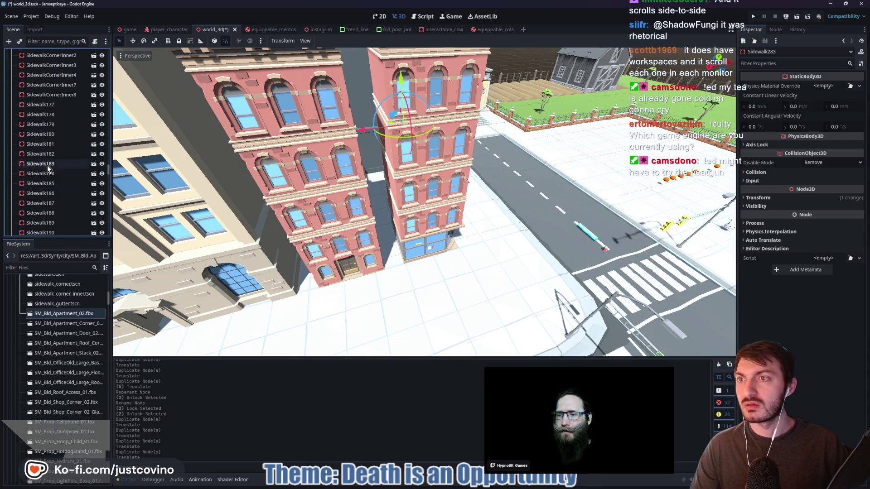
{"action": "scroll", "coordinate": [46, 182], "scroll_direction": "up", "scroll_amount": 4}
{"action": "scroll", "coordinate": [47, 182], "scroll_direction": "up", "scroll_amount": 6}
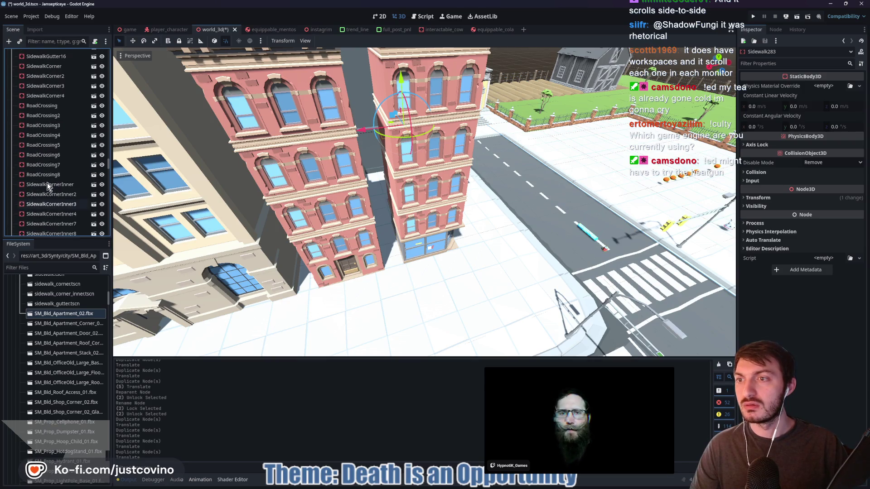
{"action": "scroll", "coordinate": [48, 185], "scroll_direction": "up", "scroll_amount": 5}
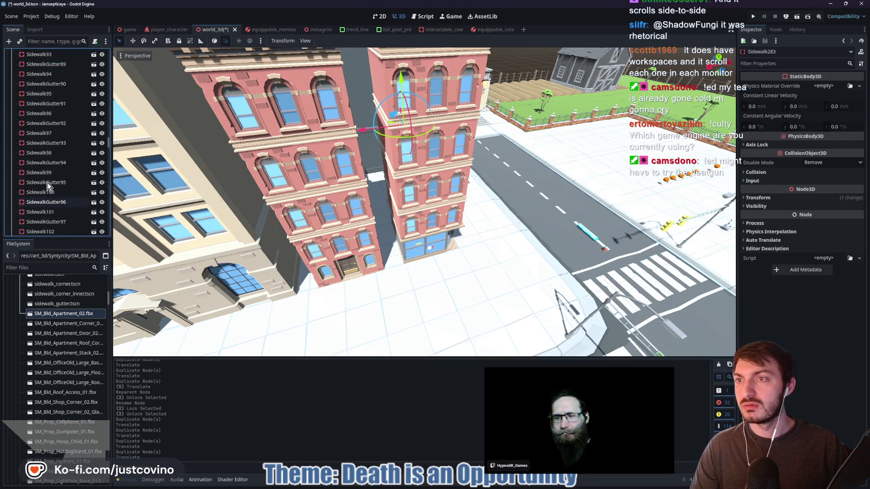
{"action": "scroll", "coordinate": [48, 184], "scroll_direction": "down", "scroll_amount": 10}
{"action": "scroll", "coordinate": [47, 183], "scroll_direction": "up", "scroll_amount": 15}
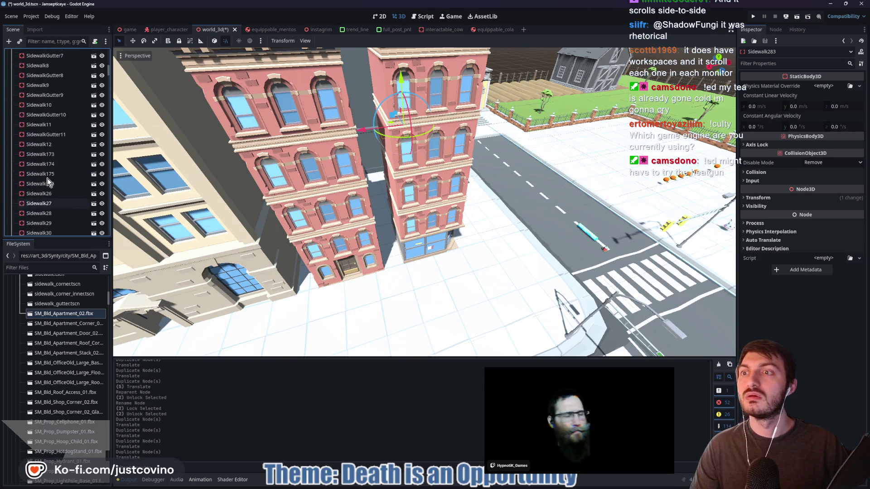
{"action": "left_click", "coordinate": [50, 186], "text": "shift"}
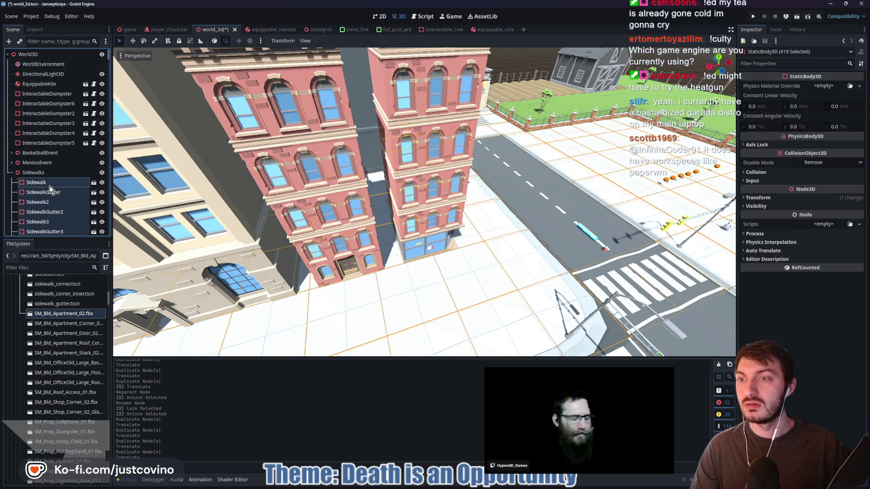
{"action": "left_click", "coordinate": [179, 41]}
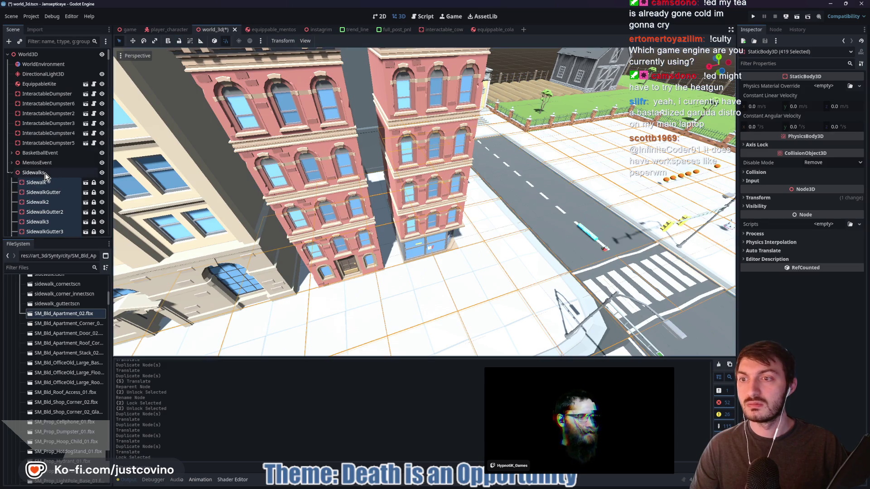
Lock the Sidewalks group node and collapse it
{"action": "left_click", "coordinate": [45, 173]}
{"action": "left_click", "coordinate": [179, 41]}
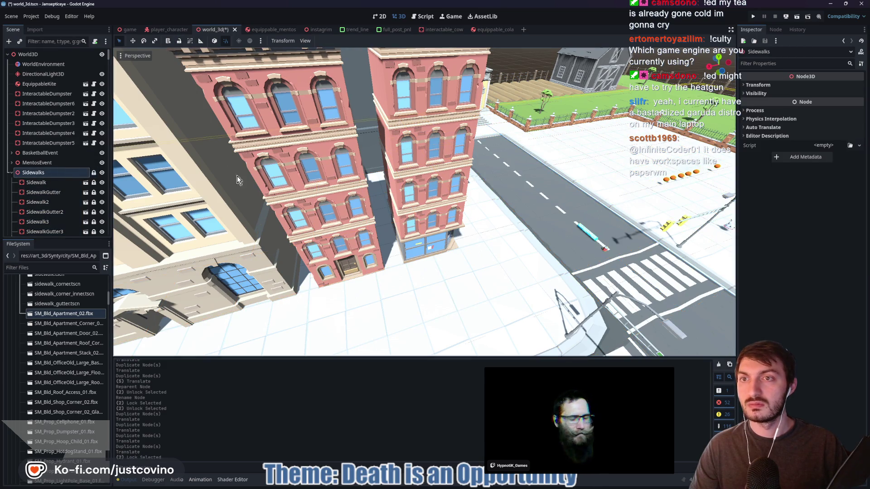
{"action": "left_click", "coordinate": [11, 173]}
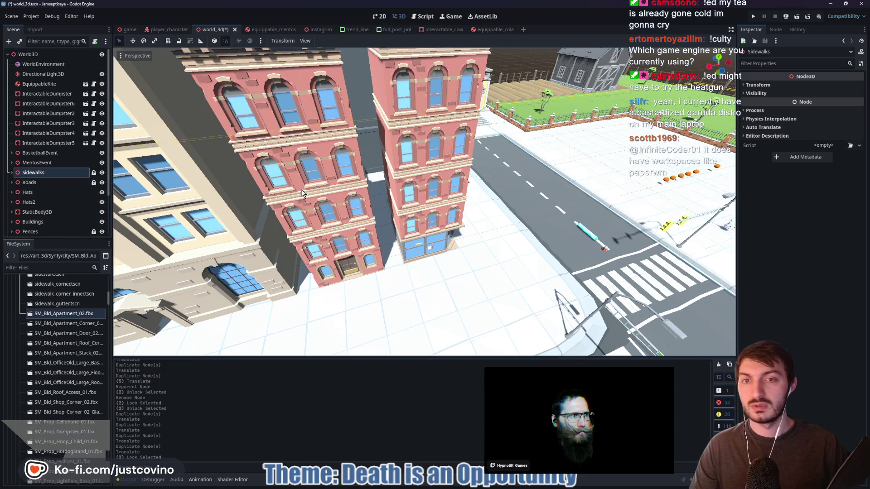
{"action": "right_click", "coordinate": [510, 167]}
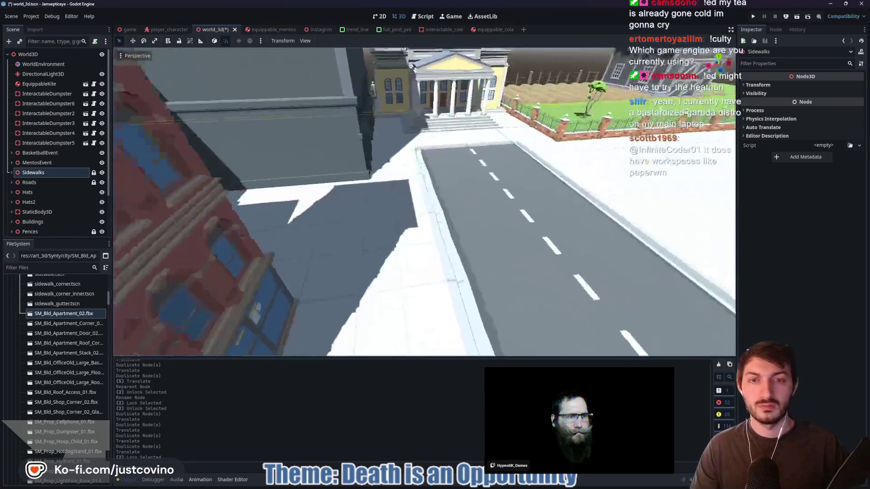
{"action": "key", "text": "s"}
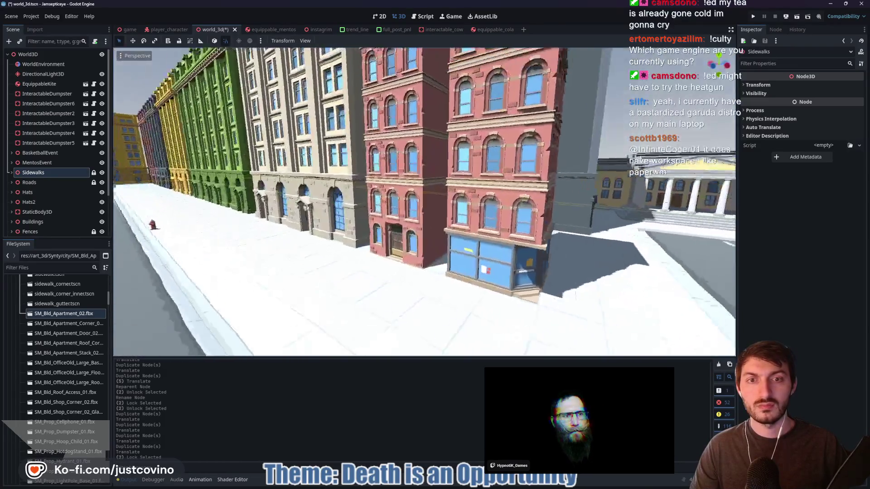
{"action": "key", "text": "e"}
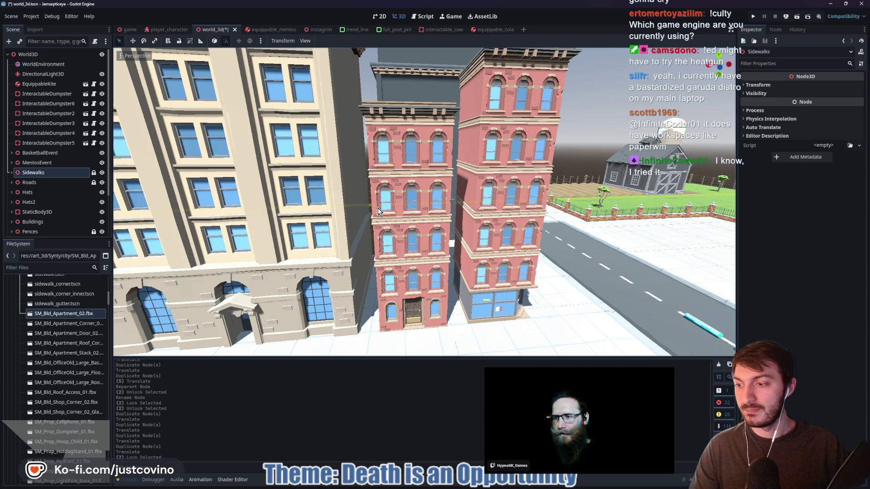
Select all parts of the red apartment building, including SM_Bld_Apartment_02 to 04
{"action": "left_click", "coordinate": [390, 145]}
{"action": "left_click", "coordinate": [402, 109]}
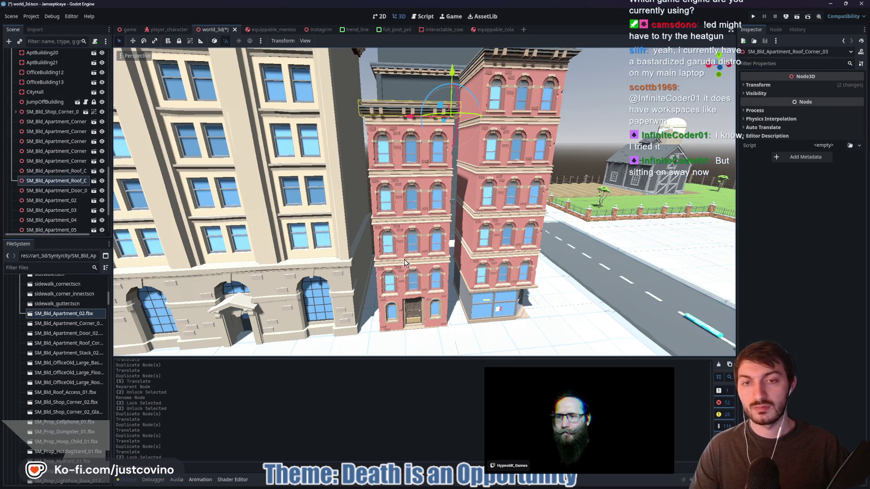
{"action": "left_click", "coordinate": [399, 304], "text": "shift"}
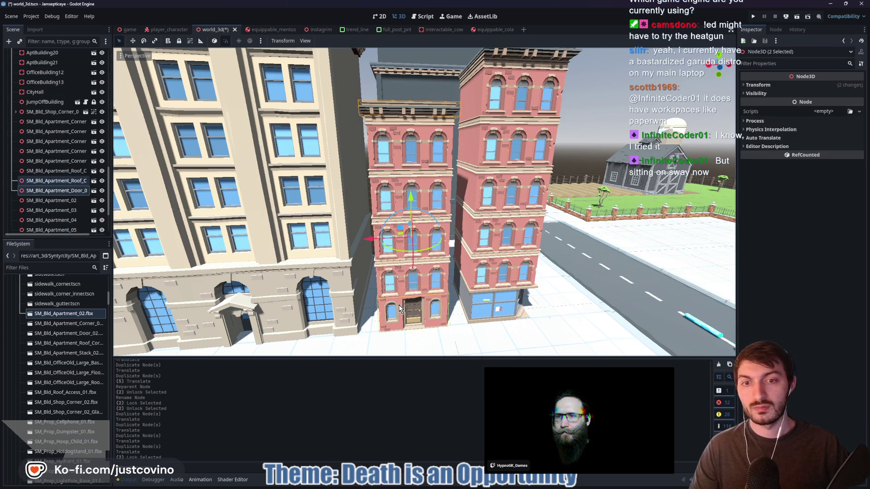
{"action": "left_click", "coordinate": [390, 148], "text": "shift"}
{"action": "left_click", "coordinate": [434, 253], "text": "shift"}
{"action": "left_click", "coordinate": [435, 274], "text": "shift"}
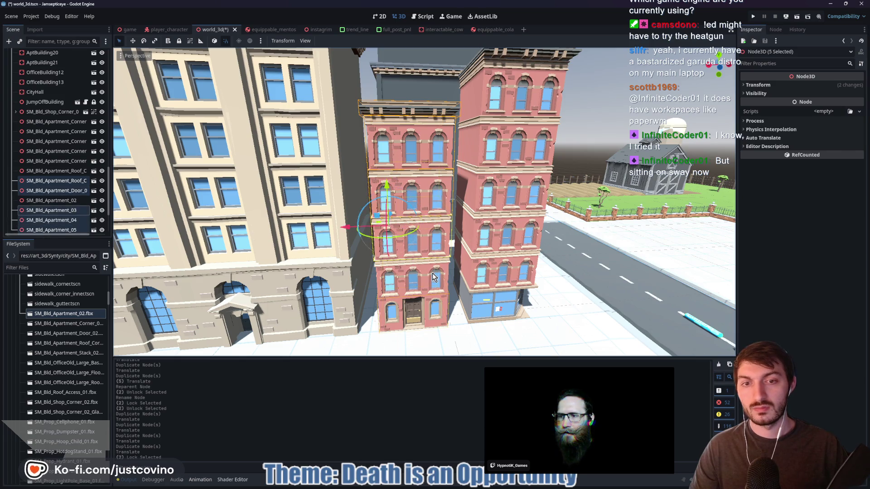
{"action": "left_click", "coordinate": [436, 281], "text": "shift"}
{"action": "left_click_drag", "start_coordinate": [530, 271], "coordinate": [503, 274]}
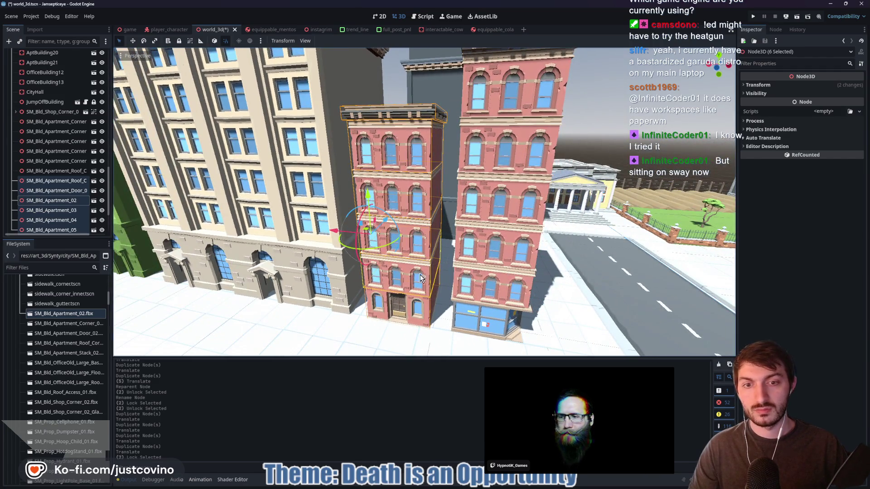
Duplicate the red apartment building twice, sliding the first copy along X beside the original
{"action": "key", "text": "ctrl+d"}
{"action": "left_click_drag", "start_coordinate": [333, 229], "coordinate": [518, 253]}
{"action": "left_click", "coordinate": [517, 253]}
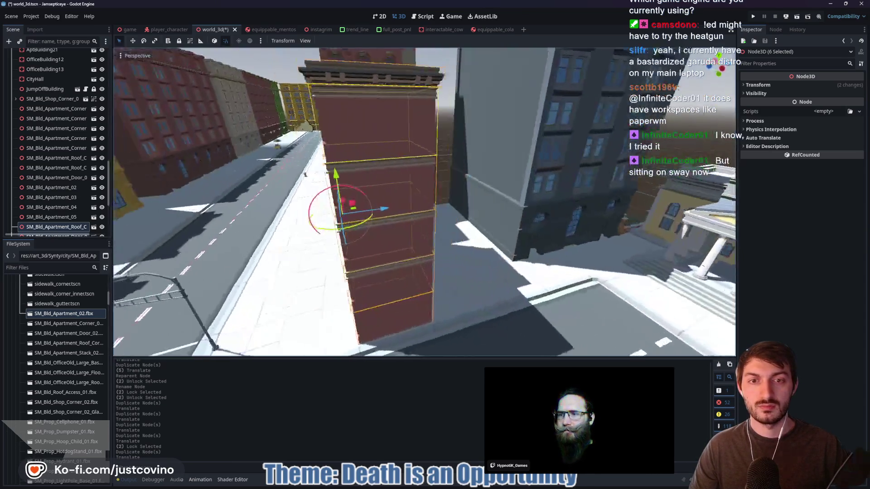
{"action": "mouse_move", "coordinate": [358, 236]}
{"action": "left_mouse_down"}
{"action": "mouse_move", "coordinate": [325, 229]}
{"action": "mouse_move", "coordinate": [364, 208]}
{"action": "mouse_move", "coordinate": [357, 212]}
{"action": "mouse_move", "coordinate": [456, 205]}
{"action": "mouse_move", "coordinate": [410, 180]}
{"action": "mouse_move", "coordinate": [433, 188]}
{"action": "mouse_move", "coordinate": [387, 186]}
{"action": "mouse_move", "coordinate": [484, 191]}
{"action": "left_mouse_up"}
{"action": "key", "text": "ctrl+d"}
Fly the camera low and close to the red apartment buildings and their fence
{"action": "left_click_drag", "start_coordinate": [526, 248], "coordinate": [453, 222]}
{"action": "key", "text": "w"}
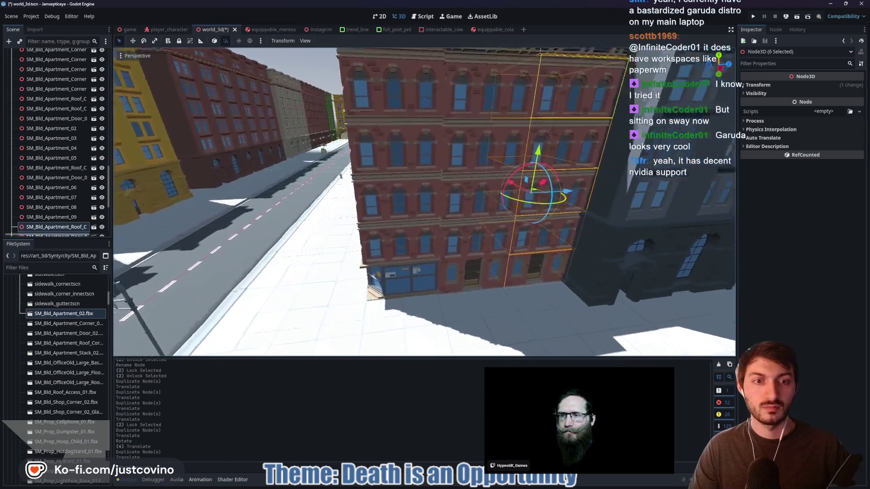
{"action": "key", "text": "w"}
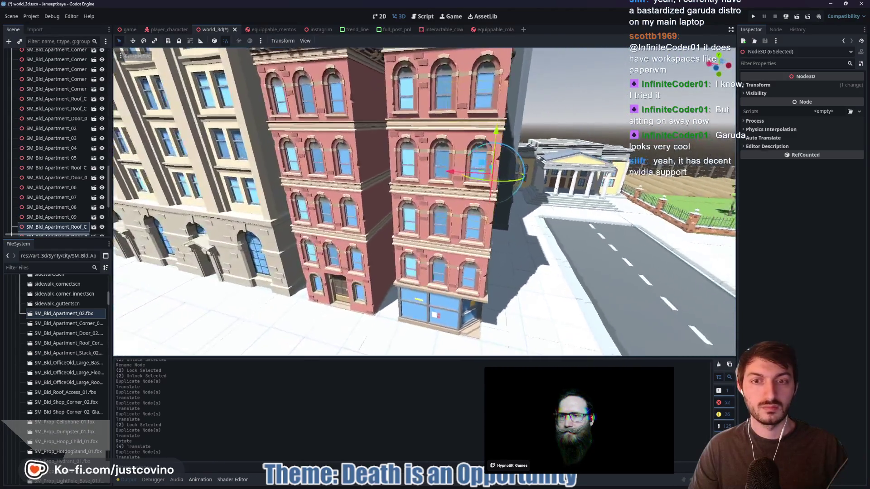
{"action": "key", "text": "w"}
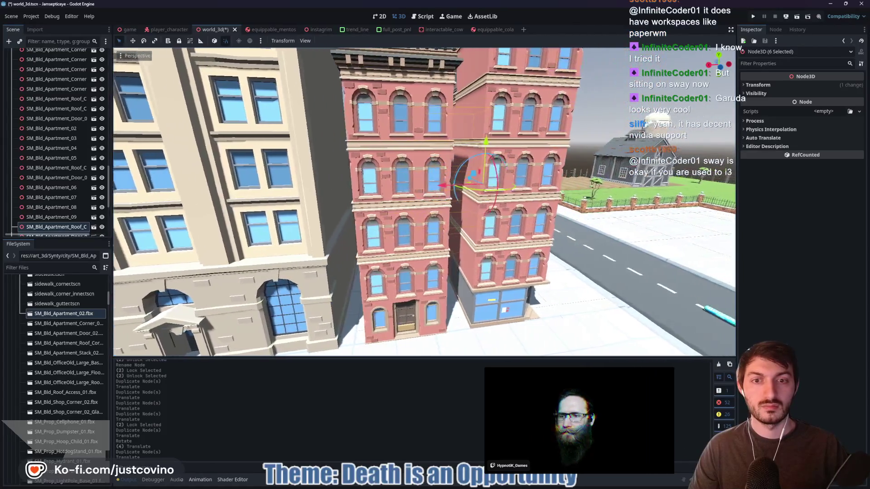
{"action": "key", "text": "d"}
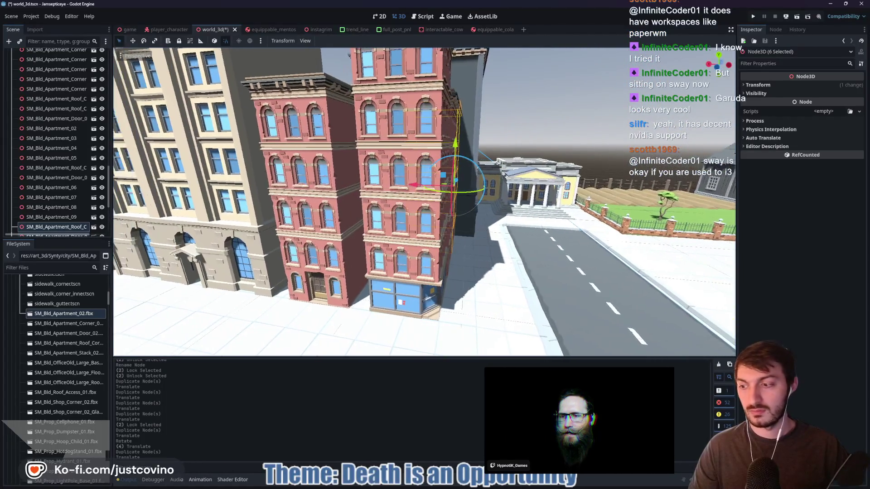
{"action": "key", "text": "w"}
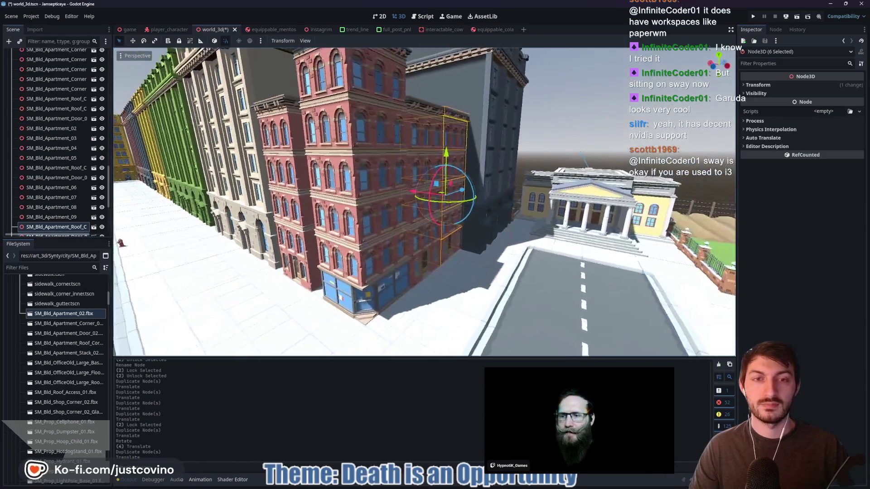
{"action": "key", "text": "w"}
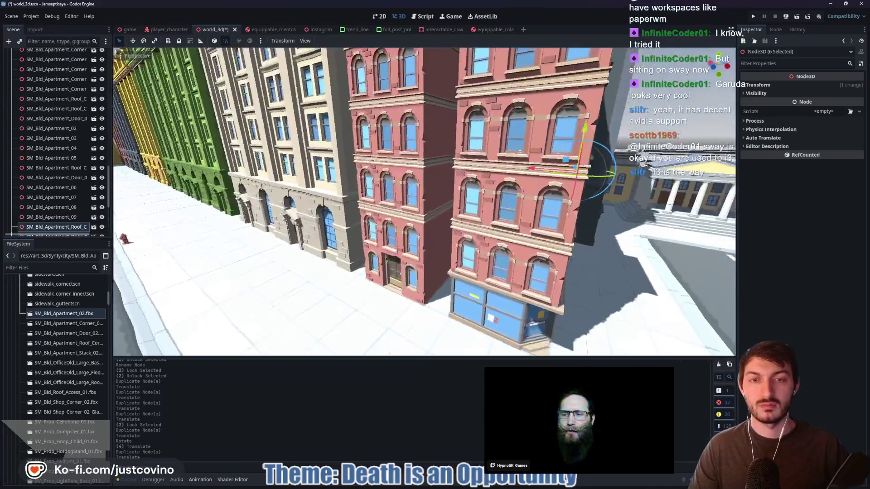
{"action": "key", "text": "w"}
{"action": "key", "text": "w"}
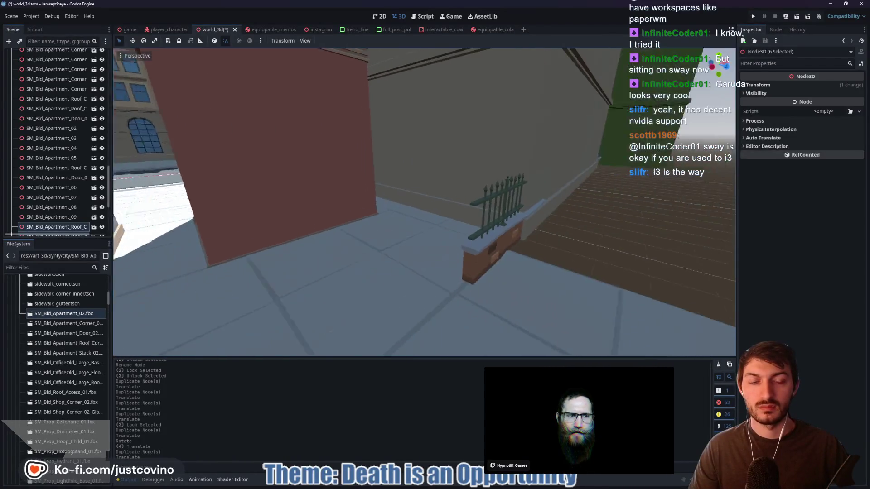
Expand Fences, select every fence node inside it and unlock them all
{"action": "key", "text": "w"}
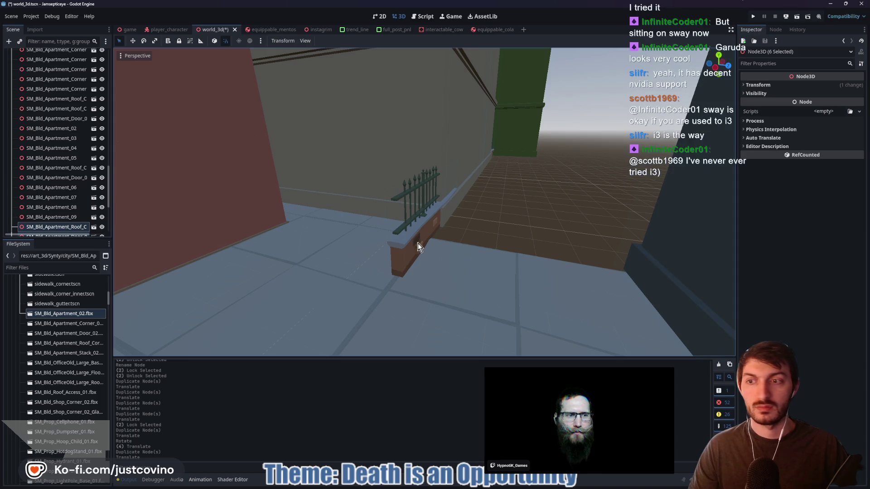
{"action": "scroll", "coordinate": [53, 218], "scroll_direction": "up", "scroll_amount": 5}
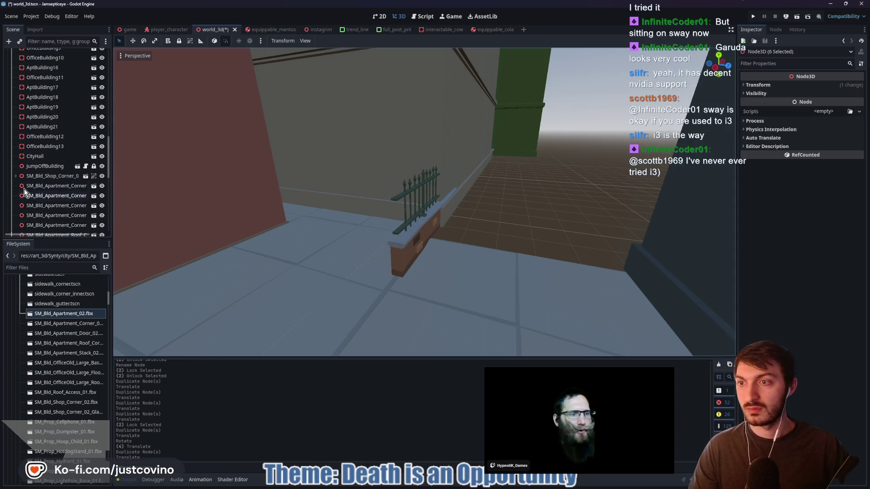
{"action": "scroll", "coordinate": [30, 192], "scroll_direction": "down", "scroll_amount": 5}
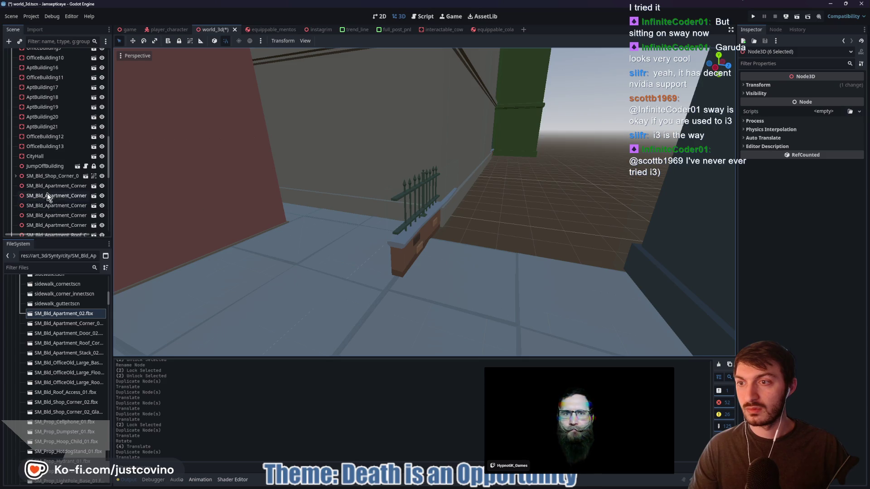
{"action": "scroll", "coordinate": [43, 190], "scroll_direction": "down", "scroll_amount": 4}
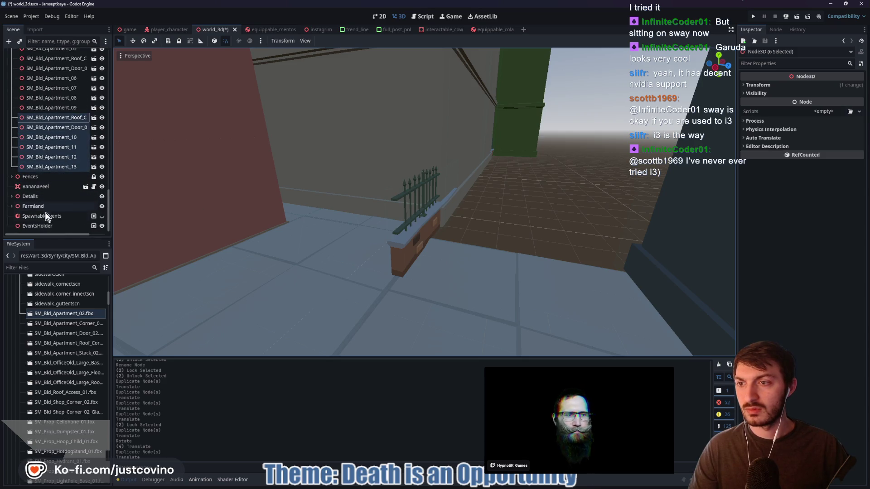
{"action": "left_click", "coordinate": [12, 177]}
{"action": "left_click", "coordinate": [40, 207]}
{"action": "scroll", "coordinate": [40, 211], "scroll_direction": "down", "scroll_amount": 8}
{"action": "scroll", "coordinate": [41, 212], "scroll_direction": "down", "scroll_amount": 10}
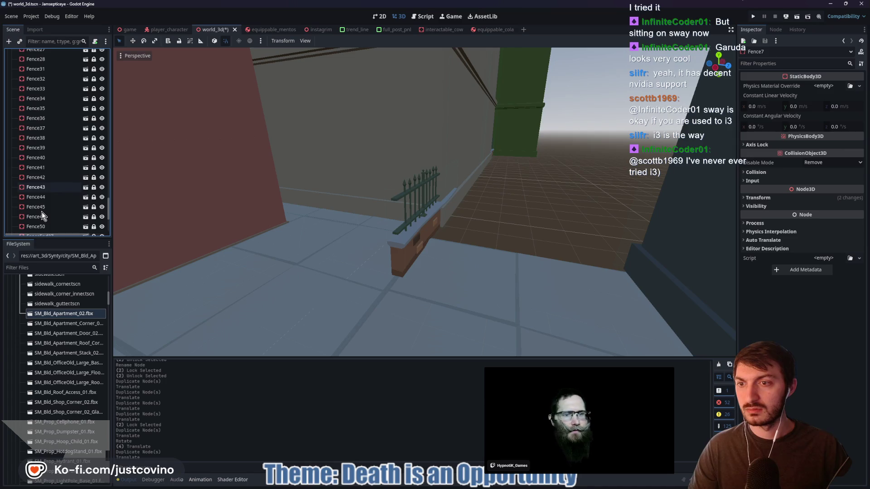
{"action": "left_click", "coordinate": [49, 158]}
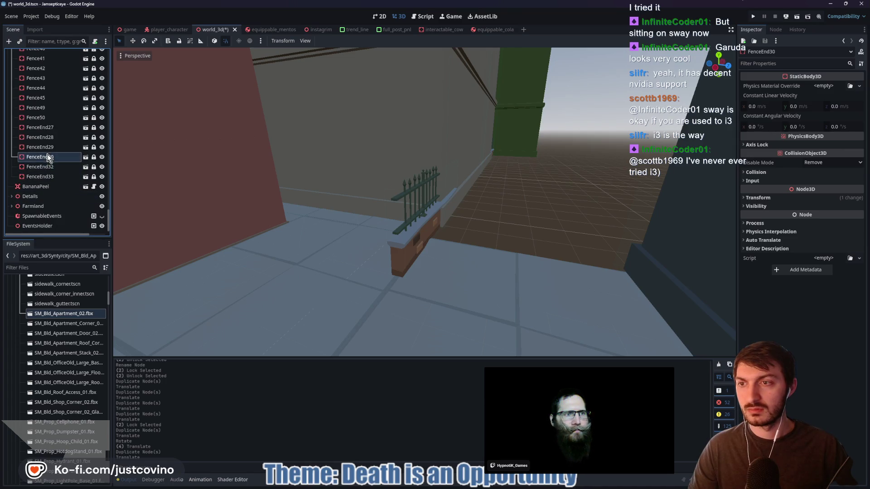
{"action": "scroll", "coordinate": [49, 177], "scroll_direction": "up", "scroll_amount": 10}
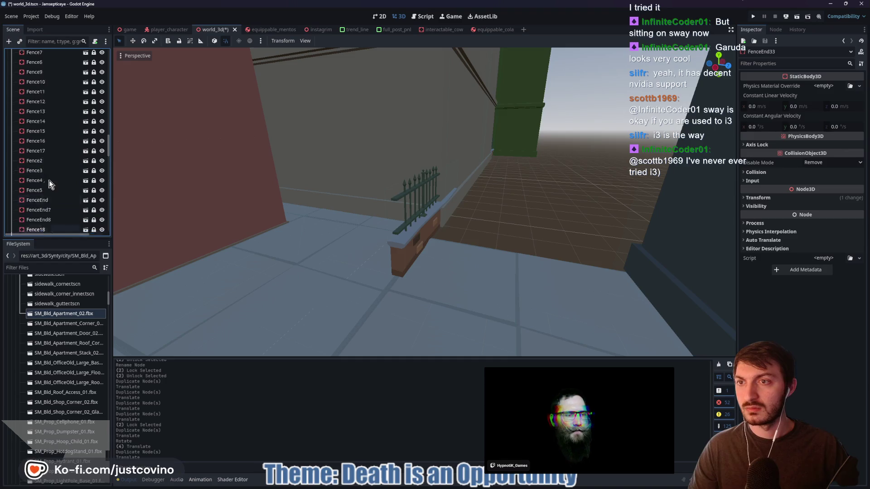
{"action": "left_click", "coordinate": [36, 192], "text": "shift"}
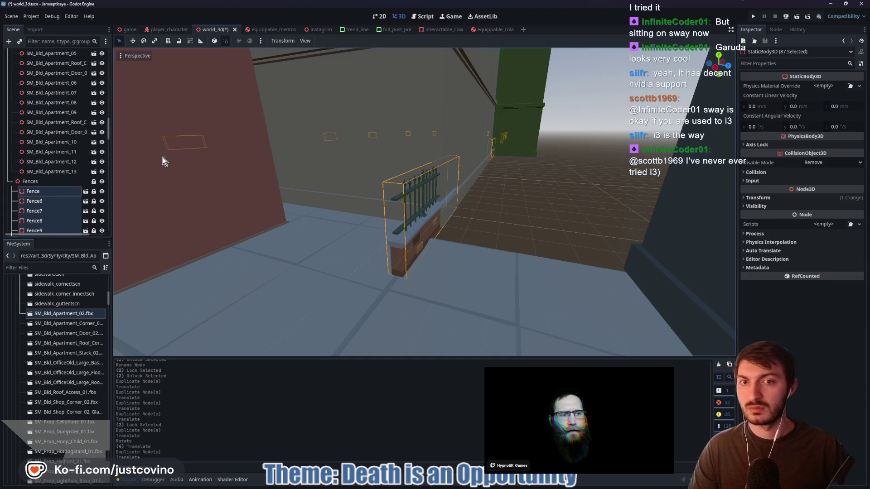
{"action": "left_click", "coordinate": [181, 43]}
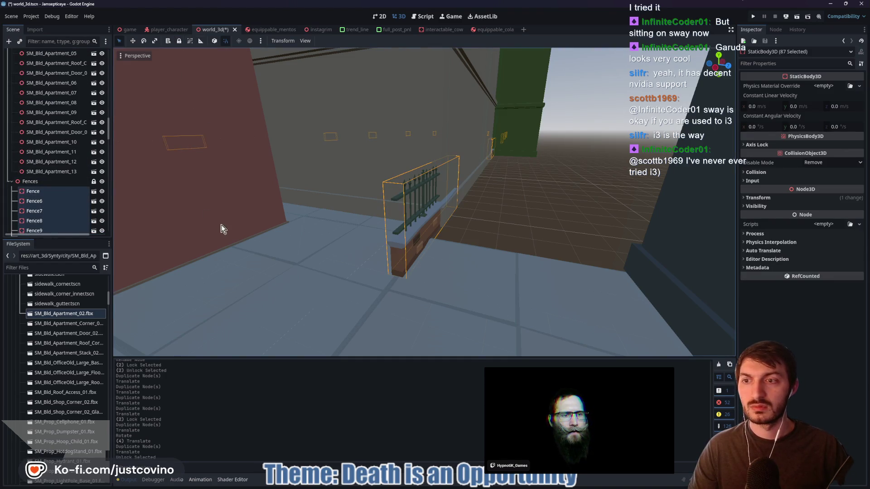
Unlock the Fences group node itself and pick Fence31 at the corner
{"action": "left_click", "coordinate": [48, 181]}
{"action": "left_click", "coordinate": [179, 42]}
{"action": "left_click", "coordinate": [403, 258]}
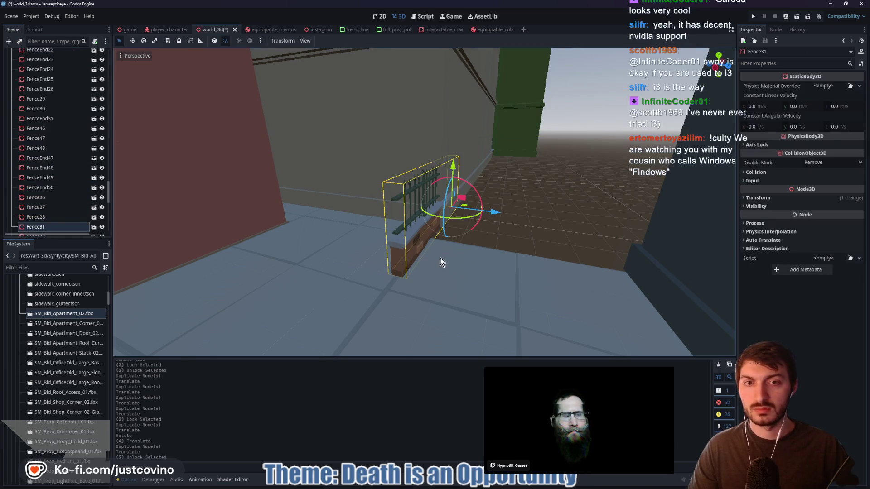
Move Fence31 to the sidewalk corner and add a 90°-rotated copy, Fence51, around the corner
{"action": "mouse_move", "coordinate": [482, 245]}
{"action": "left_mouse_down"}
{"action": "mouse_move", "coordinate": [389, 247]}
{"action": "mouse_move", "coordinate": [450, 186]}
{"action": "mouse_move", "coordinate": [442, 185]}
{"action": "mouse_move", "coordinate": [463, 185]}
{"action": "left_mouse_up"}
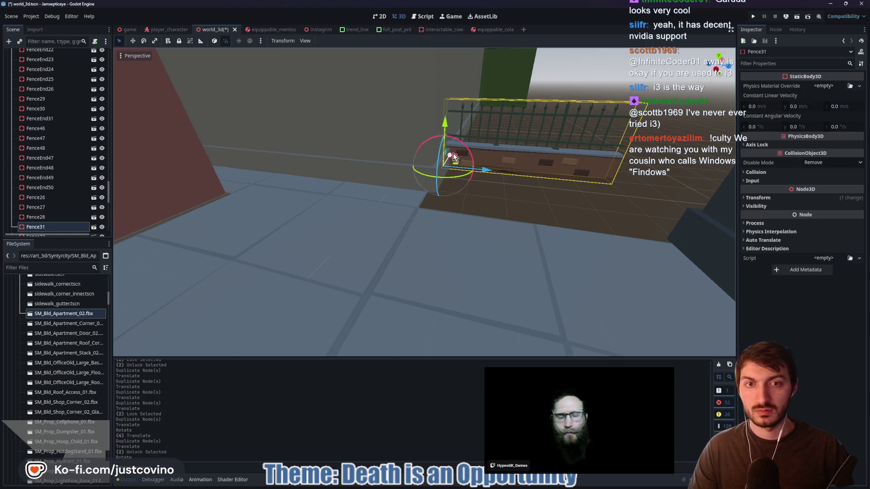
{"action": "left_click_drag", "start_coordinate": [452, 154], "coordinate": [414, 208]}
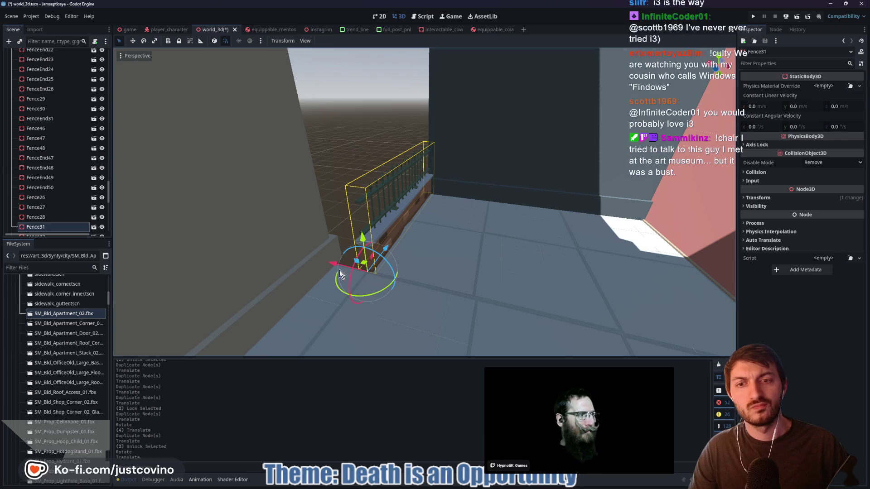
{"action": "key", "text": "ctrl+d"}
{"action": "left_click_drag", "start_coordinate": [332, 264], "coordinate": [311, 260]}
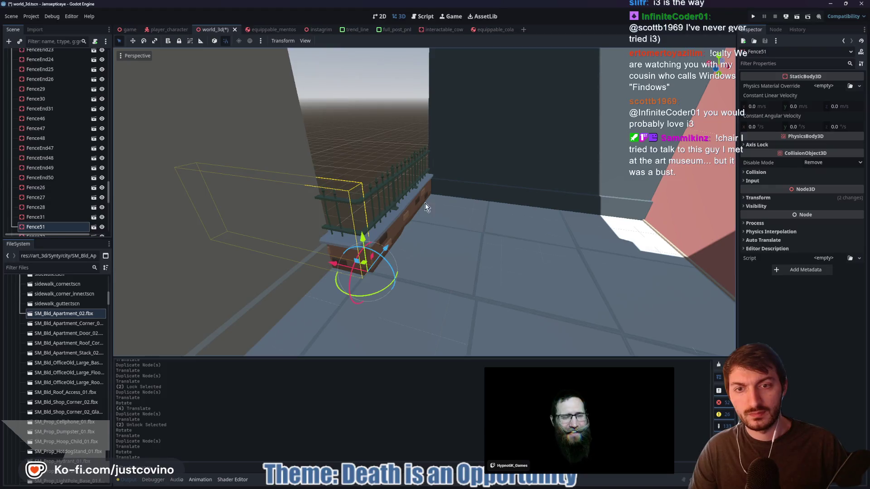
{"action": "left_click", "coordinate": [398, 177]}
{"action": "mouse_move", "coordinate": [452, 230]}
{"action": "left_mouse_down"}
{"action": "mouse_move", "coordinate": [419, 238]}
{"action": "mouse_move", "coordinate": [461, 231]}
{"action": "left_mouse_up"}
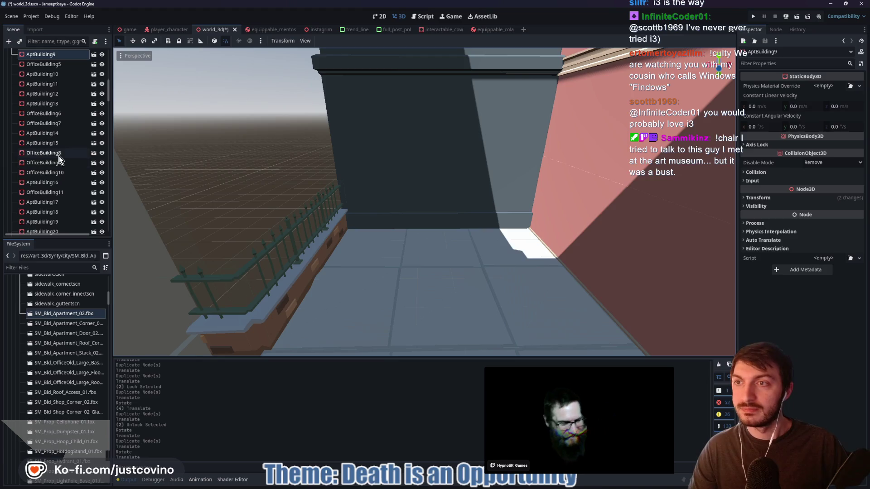
Collapse Buildings, select every fence node through FenceEnd33 and lock them
{"action": "scroll", "coordinate": [59, 157], "scroll_direction": "up", "scroll_amount": 8}
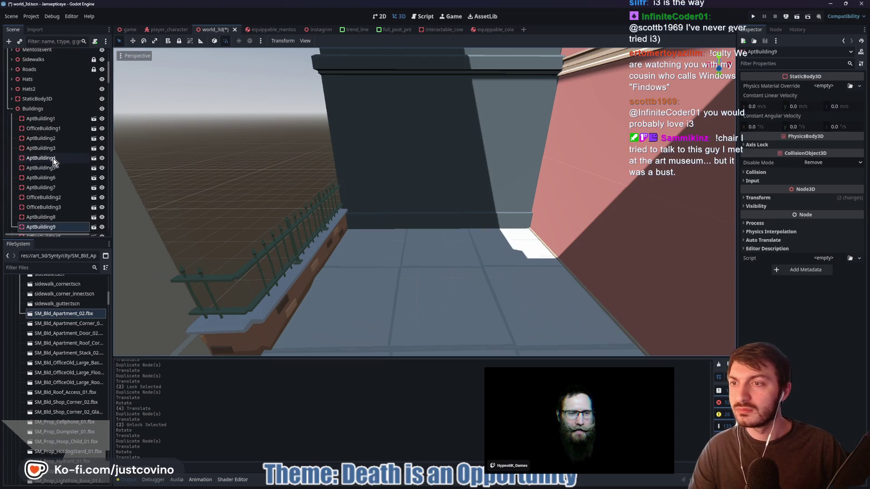
{"action": "left_click", "coordinate": [11, 109]}
{"action": "left_click", "coordinate": [18, 128]}
{"action": "scroll", "coordinate": [52, 183], "scroll_direction": "down", "scroll_amount": 10}
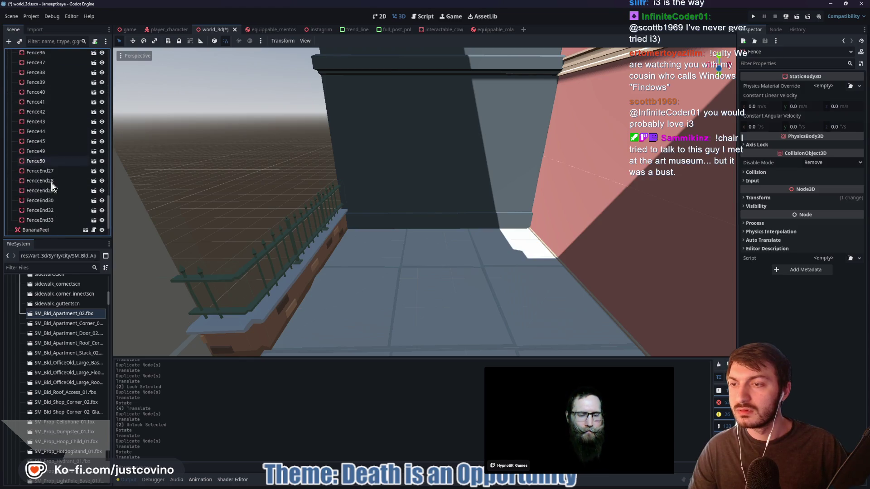
{"action": "left_click", "coordinate": [44, 221], "text": "shift"}
{"action": "left_click", "coordinate": [178, 41]}
Lock and collapse the Fences group, then raise the view above the fence
{"action": "scroll", "coordinate": [54, 156], "scroll_direction": "up", "scroll_amount": 15}
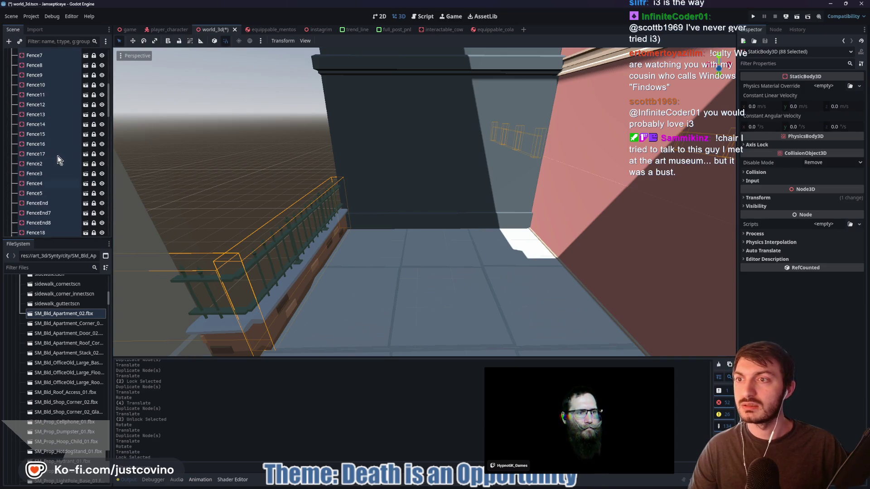
{"action": "left_click", "coordinate": [30, 95]}
{"action": "left_click", "coordinate": [179, 40]}
{"action": "left_click", "coordinate": [11, 95]}
{"action": "left_click_drag", "start_coordinate": [265, 175], "coordinate": [265, 175]}
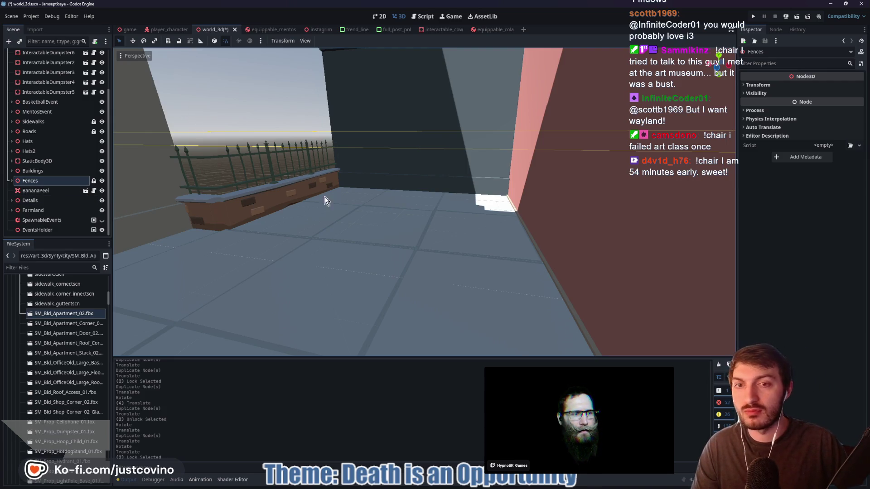
{"action": "key", "text": "w"}
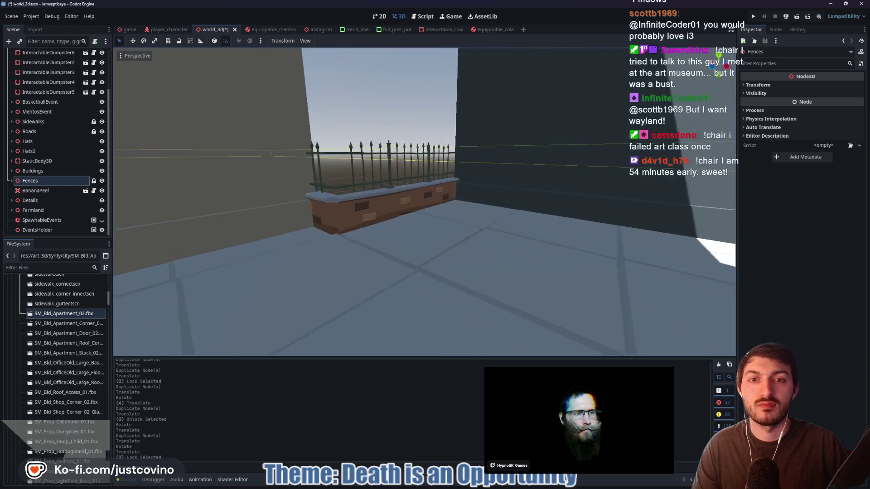
{"action": "key", "text": "e"}
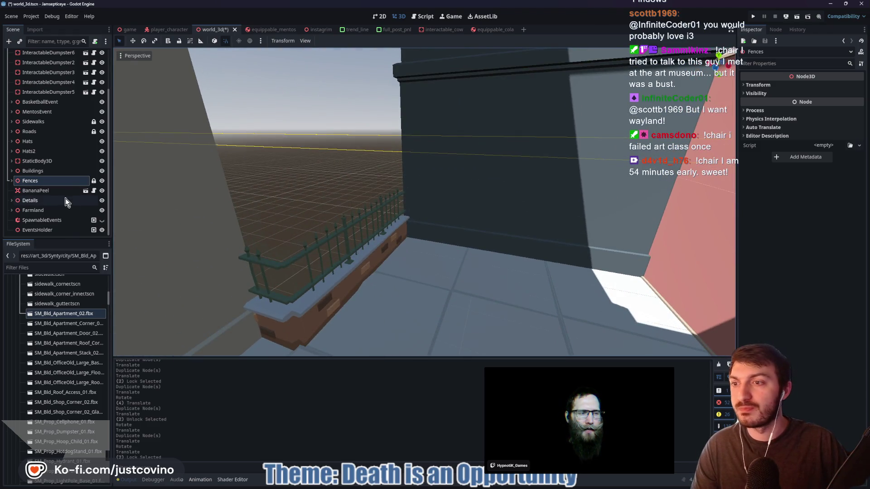
Filter the FileSystem by 'tree' and drag tree.tscn into the scene
{"action": "left_click", "coordinate": [45, 268]}
{"action": "type", "text": "tree"}
{"action": "scroll", "coordinate": [59, 306], "scroll_direction": "up", "scroll_amount": 10}
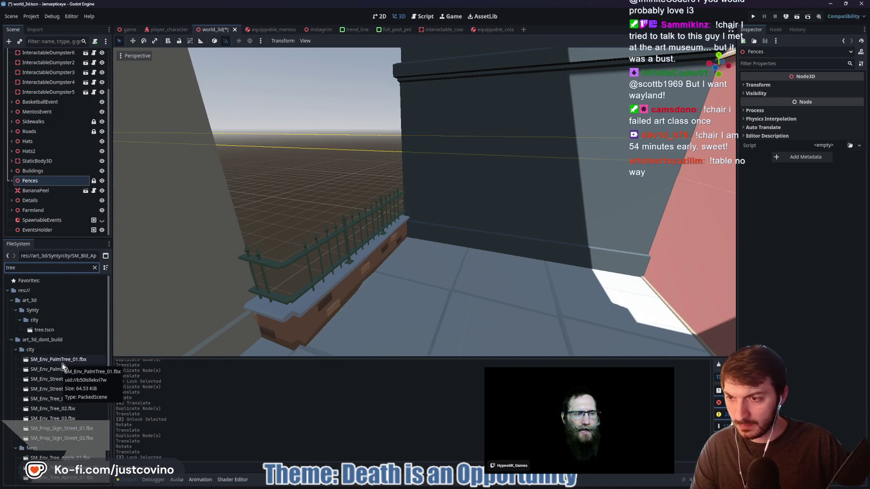
{"action": "left_click", "coordinate": [38, 331]}
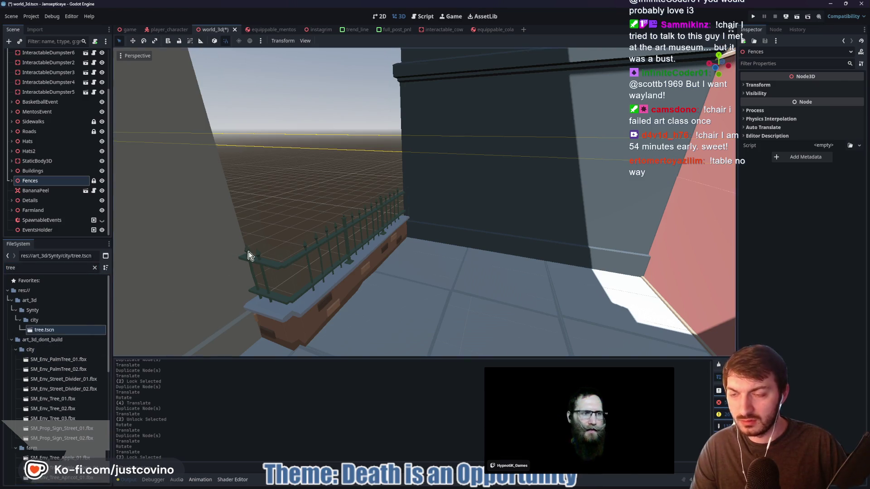
{"action": "scroll", "coordinate": [318, 237], "scroll_direction": "down", "scroll_amount": 5}
{"action": "scroll", "coordinate": [331, 231], "scroll_direction": "down", "scroll_amount": 8}
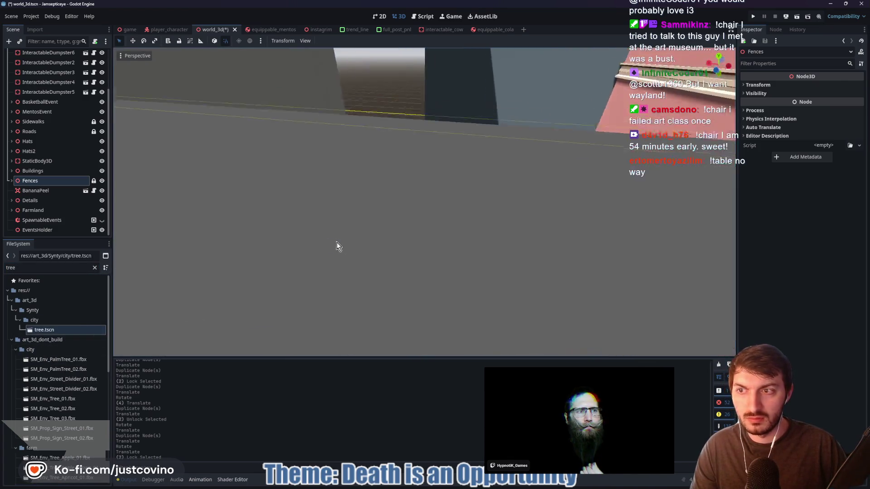
{"action": "scroll", "coordinate": [56, 183], "scroll_direction": "up", "scroll_amount": 3}
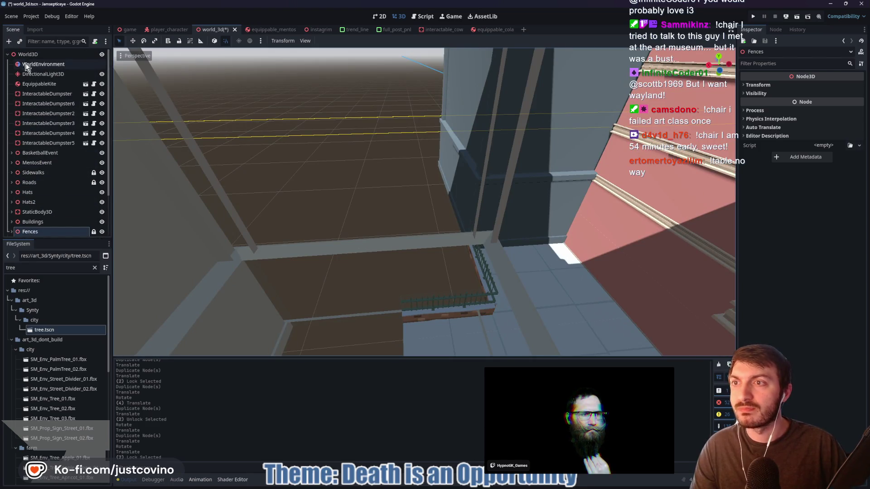
{"action": "scroll", "coordinate": [47, 199], "scroll_direction": "down", "scroll_amount": 3}
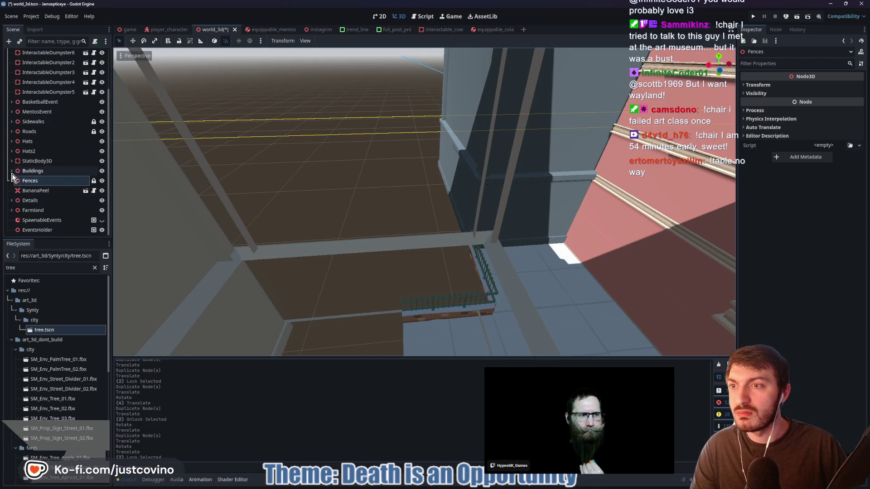
{"action": "left_click", "coordinate": [22, 200]}
{"action": "mouse_move", "coordinate": [37, 330]}
{"action": "left_mouse_down"}
{"action": "mouse_move", "coordinate": [436, 271]}
{"action": "mouse_move", "coordinate": [530, 285]}
{"action": "left_mouse_up"}
Frame the new Tree and move it 2 units along X and Z onto the sidewalk
{"action": "key", "text": "f"}
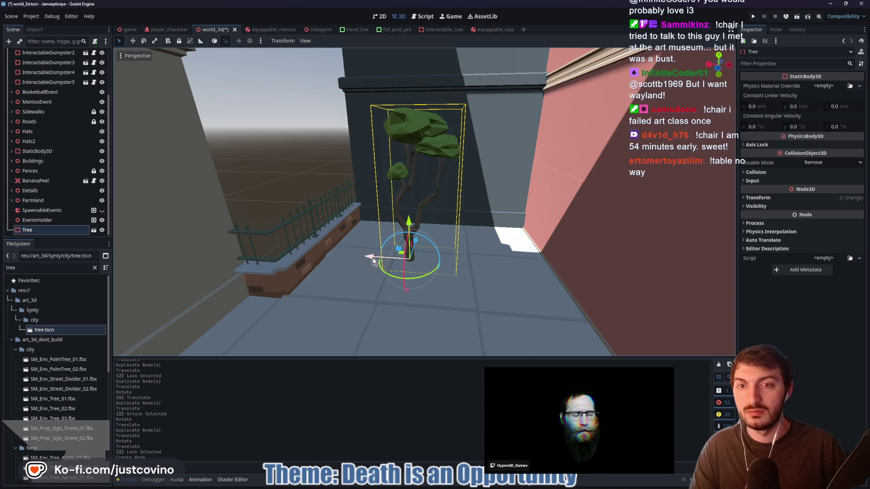
{"action": "left_click_drag", "start_coordinate": [370, 258], "coordinate": [310, 244]}
{"action": "mouse_move", "coordinate": [366, 241]}
{"action": "left_mouse_down"}
{"action": "mouse_move", "coordinate": [380, 216]}
{"action": "mouse_move", "coordinate": [322, 306]}
{"action": "mouse_move", "coordinate": [376, 214]}
{"action": "left_mouse_up"}
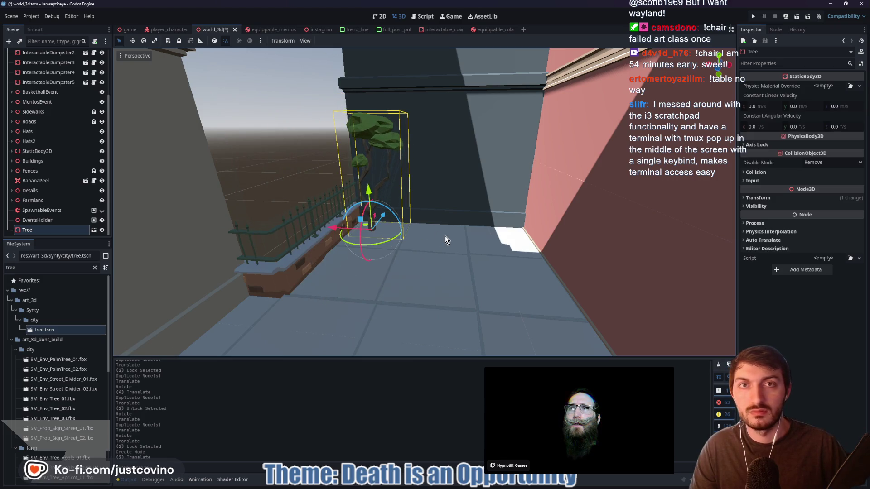
{"action": "key", "text": "w"}
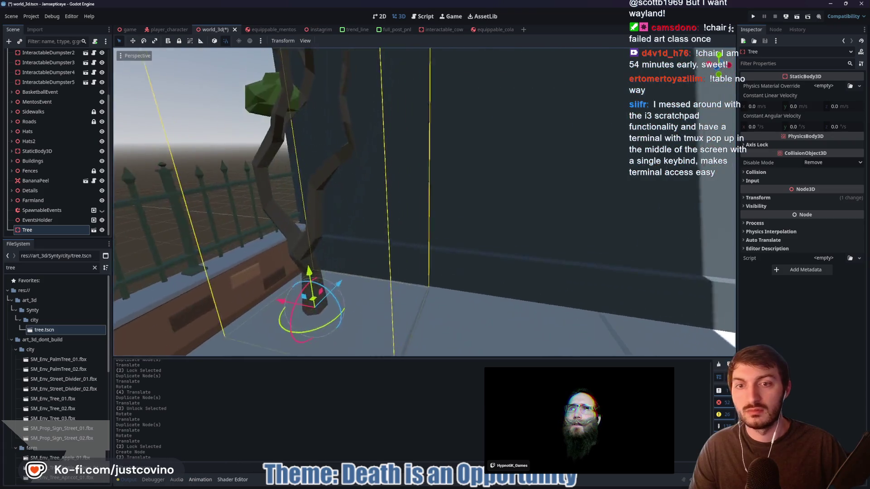
{"action": "key", "text": "s"}
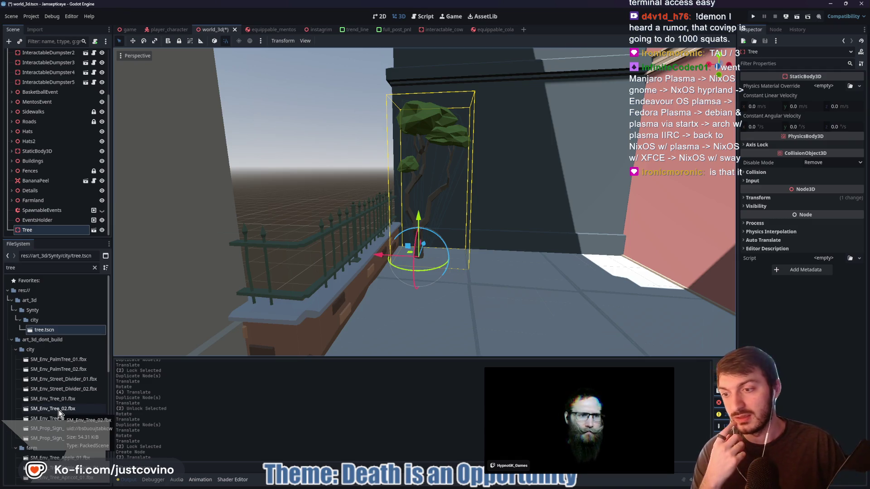
Preview the SM_Env_Tree_01 and street divider FBX import settings, closing each one
{"action": "double_click", "coordinate": [61, 401]}
{"action": "mouse_move", "coordinate": [299, 364]}
{"action": "left_mouse_down"}
{"action": "mouse_move", "coordinate": [431, 303]}
{"action": "mouse_move", "coordinate": [281, 339]}
{"action": "left_mouse_up"}
{"action": "key", "text": "Escape"}
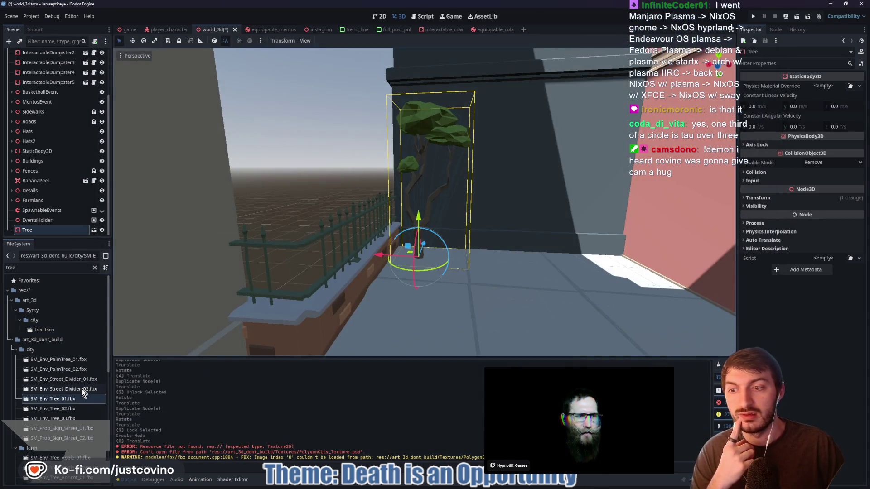
{"action": "double_click", "coordinate": [82, 389]}
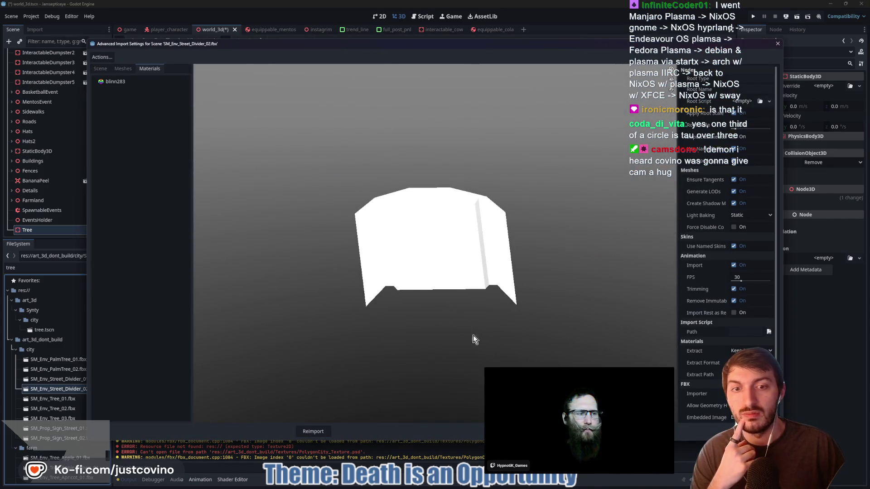
{"action": "key", "text": "Escape"}
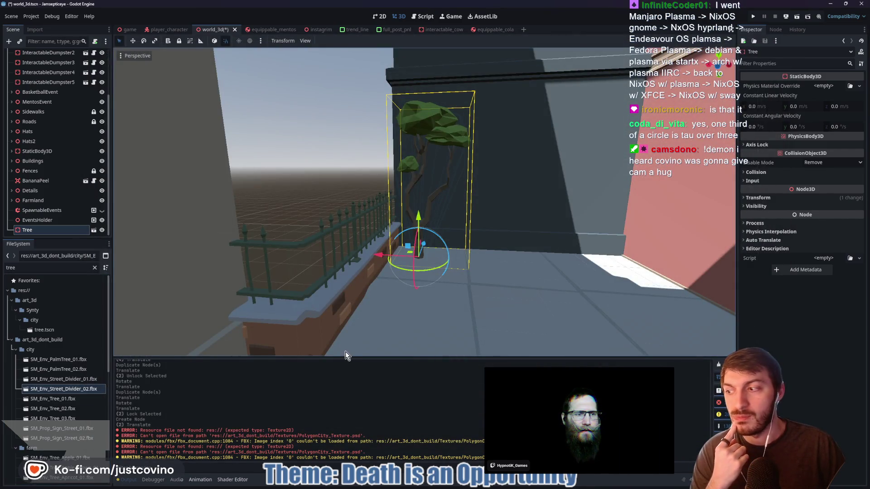
{"action": "mouse_move", "coordinate": [440, 488]}
{"action": "left_click", "coordinate": [479, 486]}
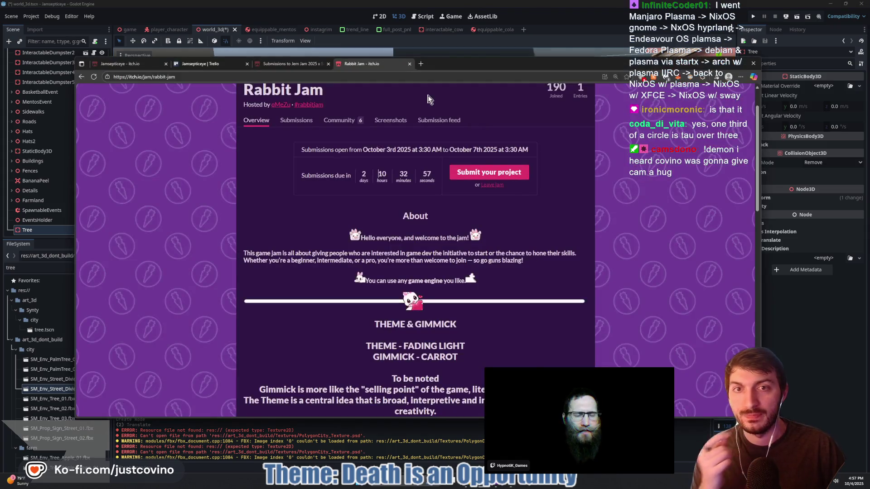
{"action": "left_click", "coordinate": [824, 357]}
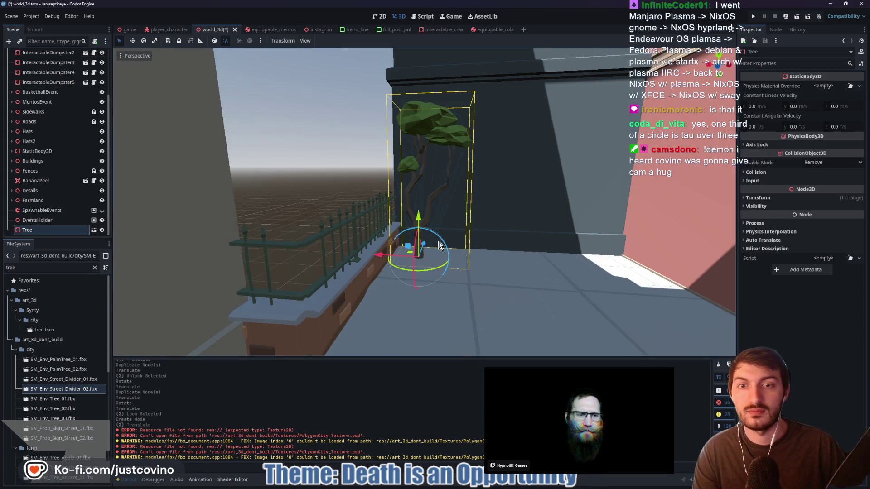
{"action": "double_click", "coordinate": [59, 379]}
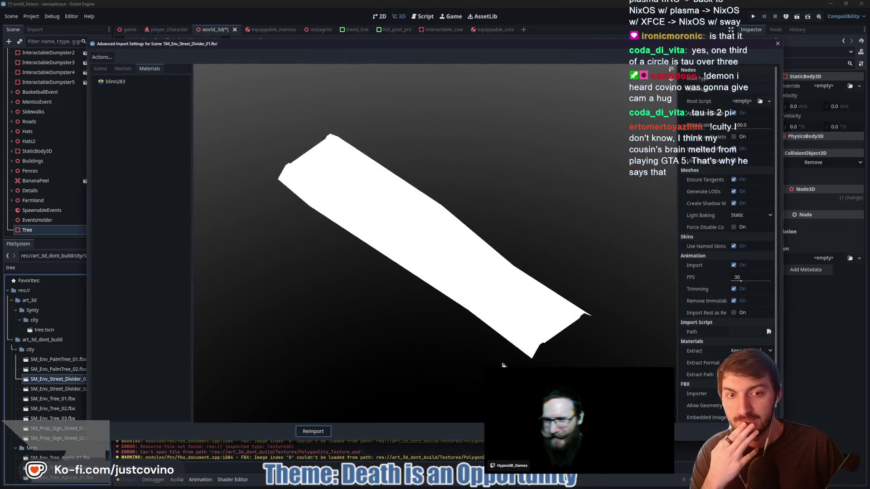
{"action": "key", "text": "Escape"}
Frame the Tree standing beside the red wall and railing
{"action": "mouse_move", "coordinate": [515, 292]}
{"action": "left_mouse_down"}
{"action": "mouse_move", "coordinate": [497, 297]}
{"action": "mouse_move", "coordinate": [504, 295]}
{"action": "left_mouse_up"}
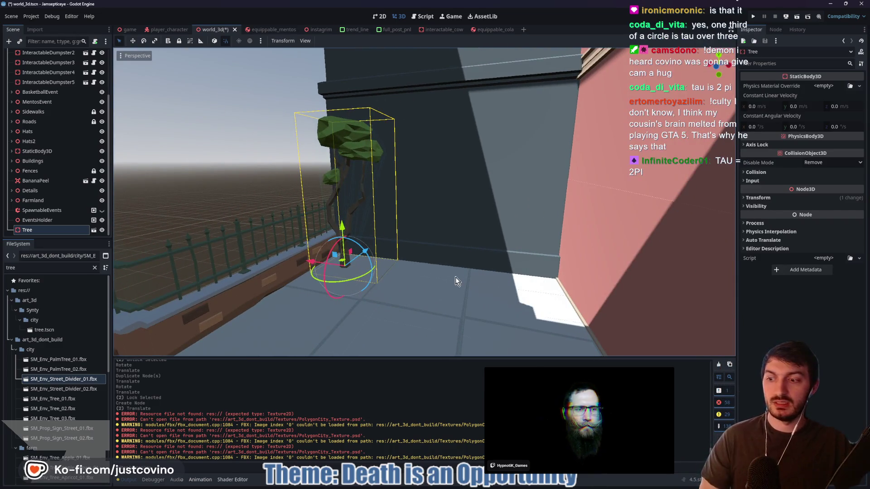
{"action": "key", "text": "f"}
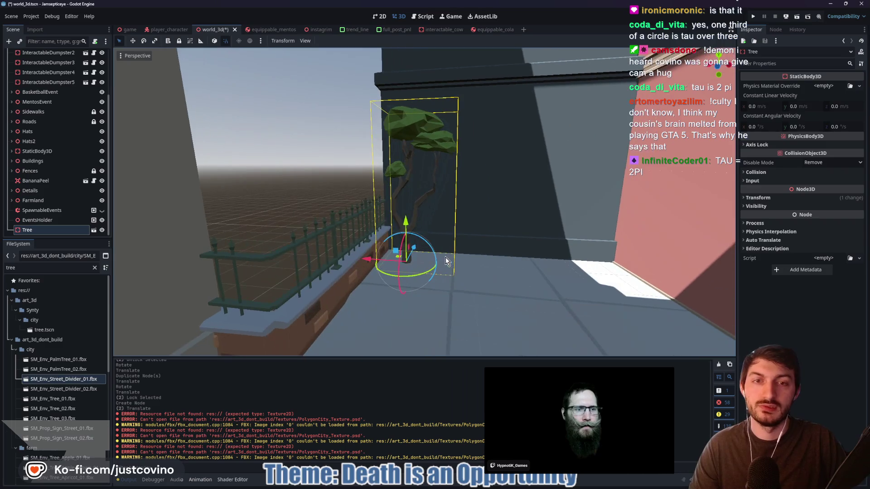
{"action": "left_click_drag", "start_coordinate": [504, 261], "coordinate": [488, 257]}
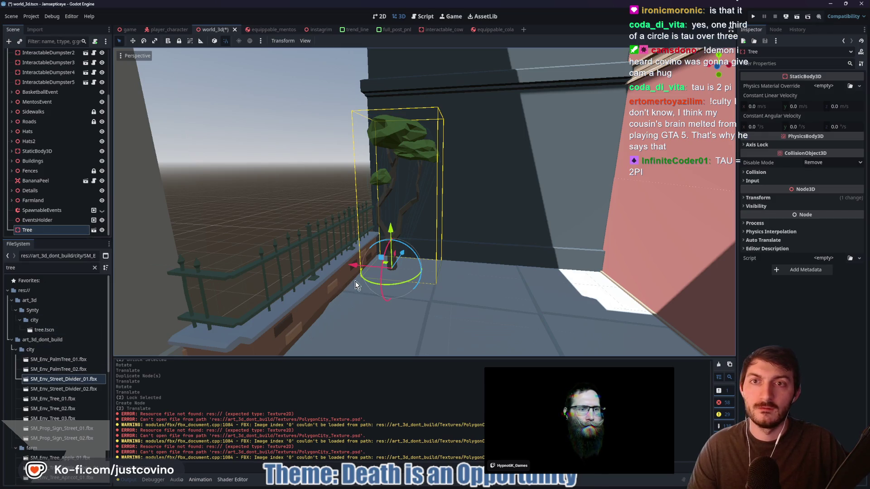
{"action": "key", "text": "w"}
{"action": "key", "text": "w"}
{"action": "key", "text": "w"}
{"action": "key", "text": "f"}
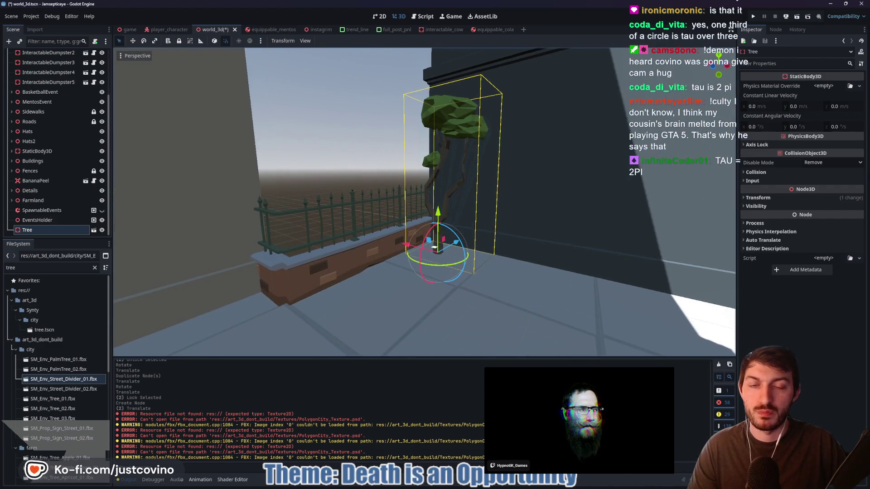
{"action": "left_click", "coordinate": [29, 268]}
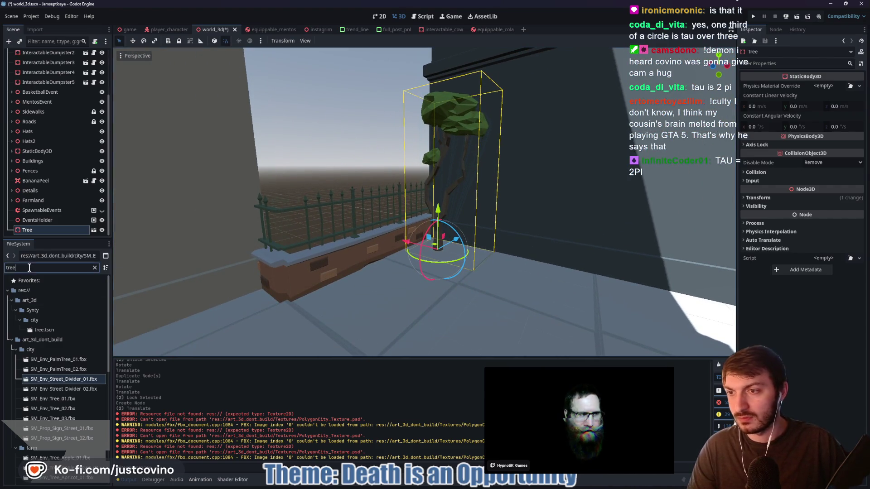
Filter files to 'pot', preview SM_Prop_PotPlant_01 and 02, then delete the Tree node
{"action": "key", "text": "BackSpace"}
{"action": "key", "text": "BackSpace"}
{"action": "key", "text": "BackSpace"}
{"action": "type", "text": "pot"}
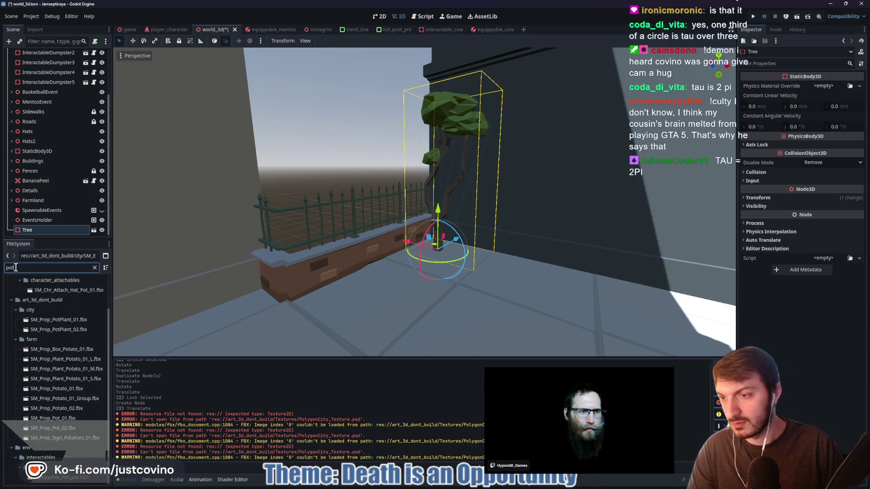
{"action": "double_click", "coordinate": [64, 322]}
{"action": "scroll", "coordinate": [412, 292], "scroll_direction": "down", "scroll_amount": 3}
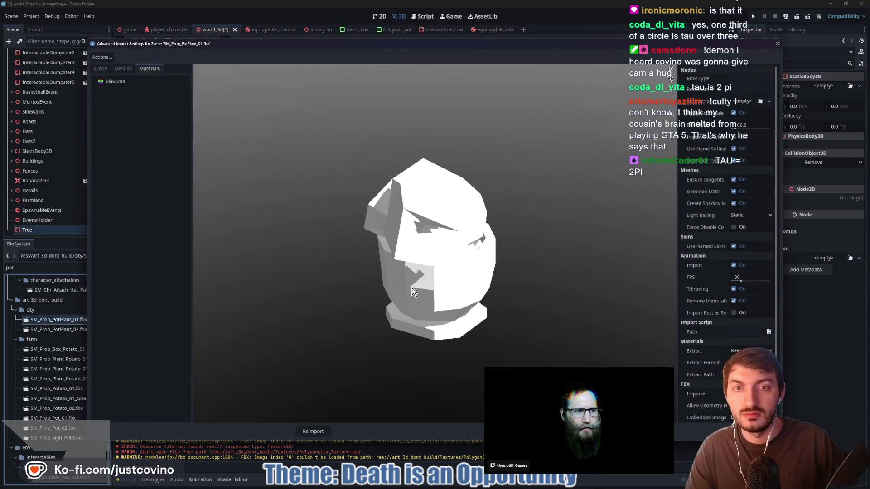
{"action": "key", "text": "Escape"}
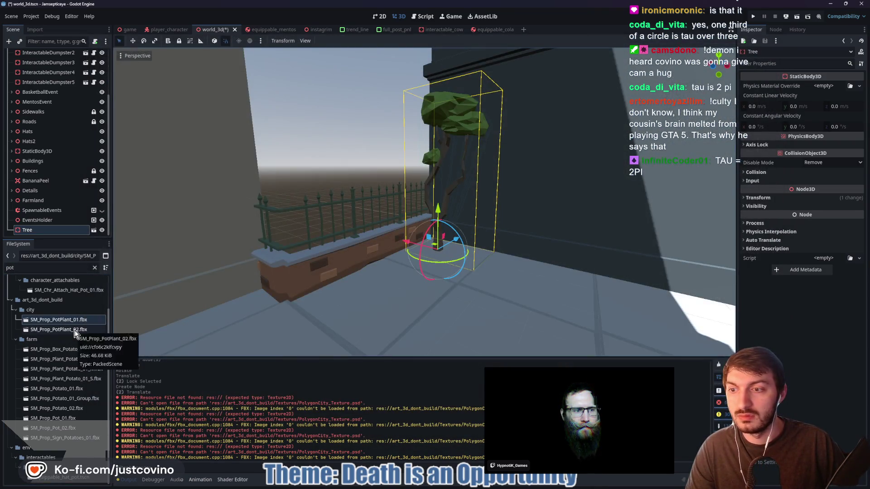
{"action": "double_click", "coordinate": [58, 330]}
{"action": "left_click_drag", "start_coordinate": [351, 316], "coordinate": [527, 303]}
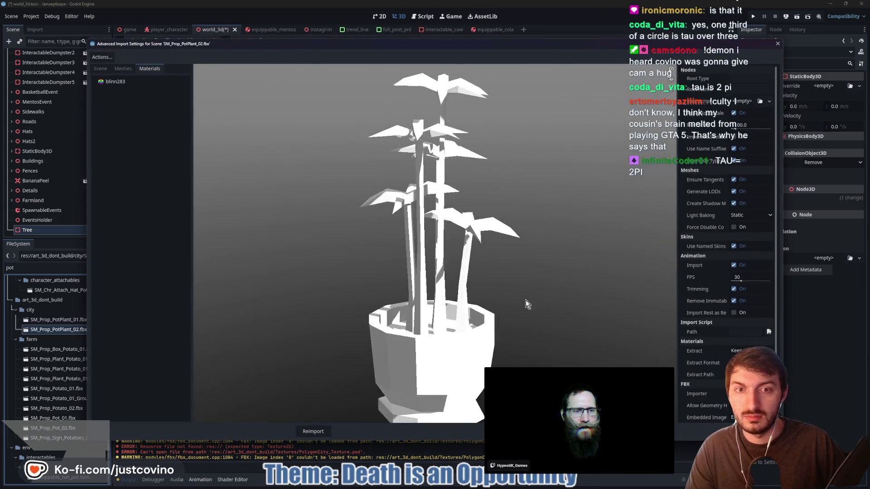
{"action": "key", "text": "Escape"}
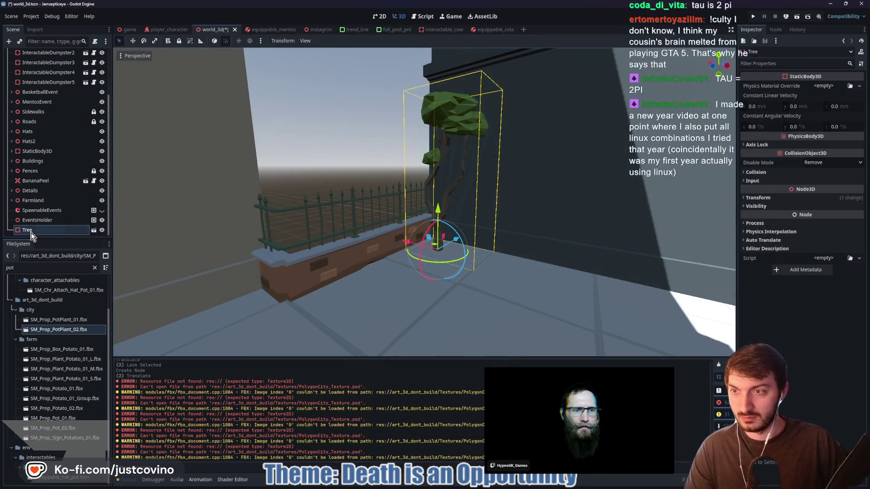
{"action": "key", "text": "Delete"}
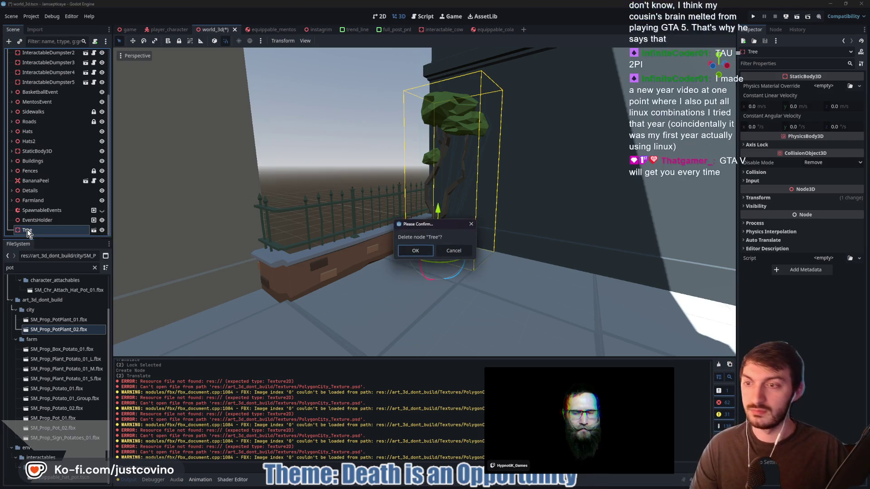
Confirm the Tree deletion, save world_3d, and fly the view over to the brick buildings
{"action": "left_click", "coordinate": [400, 250]}
{"action": "scroll", "coordinate": [349, 233], "scroll_direction": "up", "scroll_amount": 3}
{"action": "key", "text": "ctrl+s"}
{"action": "scroll", "coordinate": [349, 234], "scroll_direction": "down", "scroll_amount": 2}
{"action": "mouse_move", "coordinate": [352, 235]}
{"action": "left_mouse_down"}
{"action": "mouse_move", "coordinate": [326, 233]}
{"action": "mouse_move", "coordinate": [347, 226]}
{"action": "mouse_move", "coordinate": [340, 233]}
{"action": "mouse_move", "coordinate": [449, 252]}
{"action": "left_mouse_up"}
{"action": "right_click", "coordinate": [448, 251]}
{"action": "left_click", "coordinate": [460, 261]}
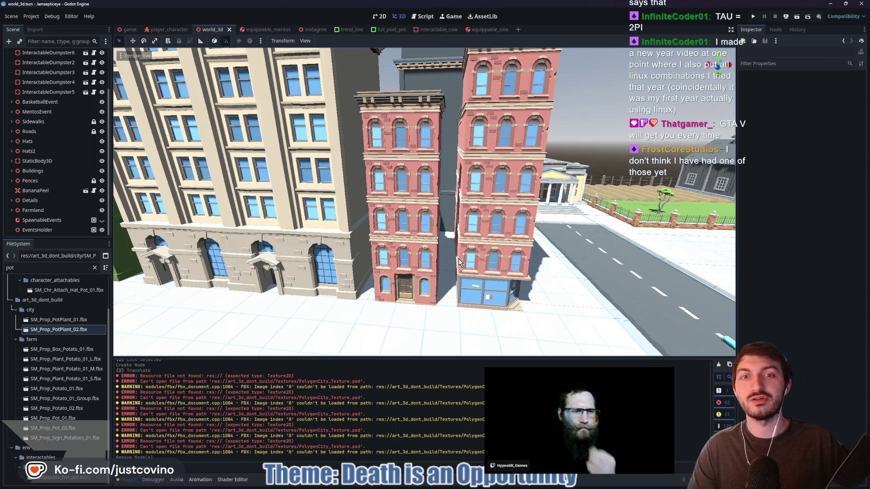
Commit the 14 changed files to main in GitHub Desktop with the summary 'Builded'
{"action": "mouse_move", "coordinate": [534, 487]}
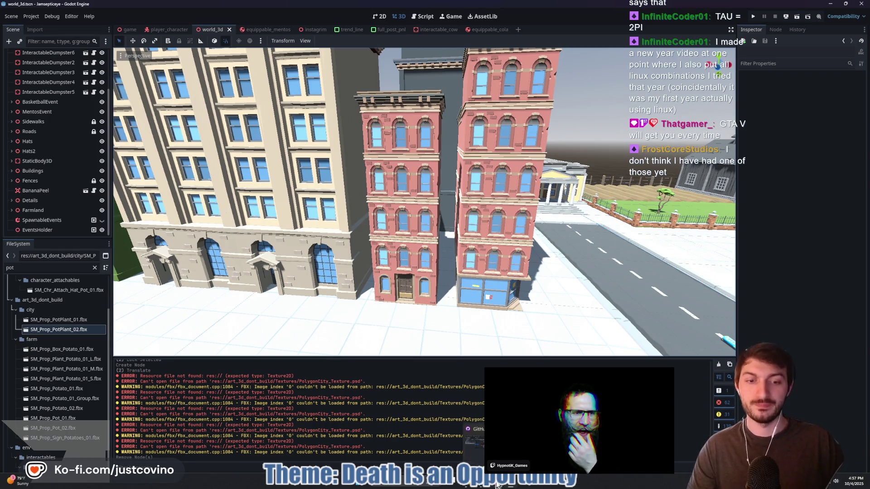
{"action": "left_click", "coordinate": [500, 485]}
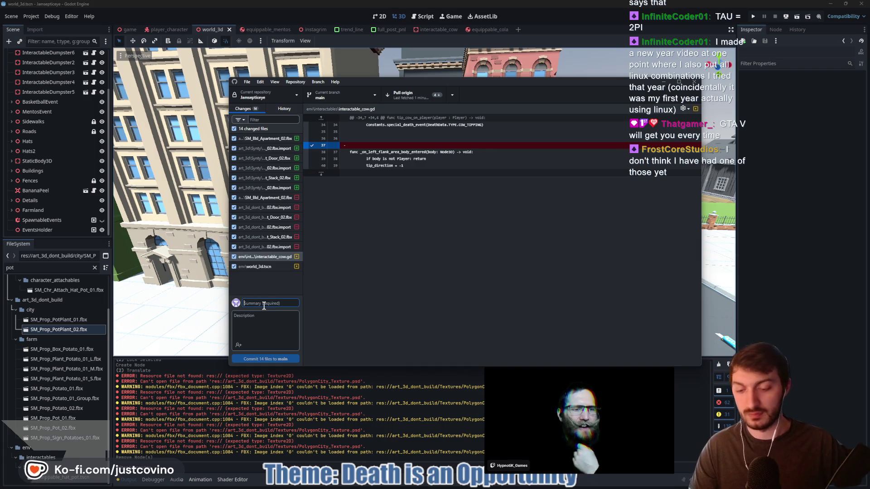
{"action": "type", "text": "Buildings ad"}
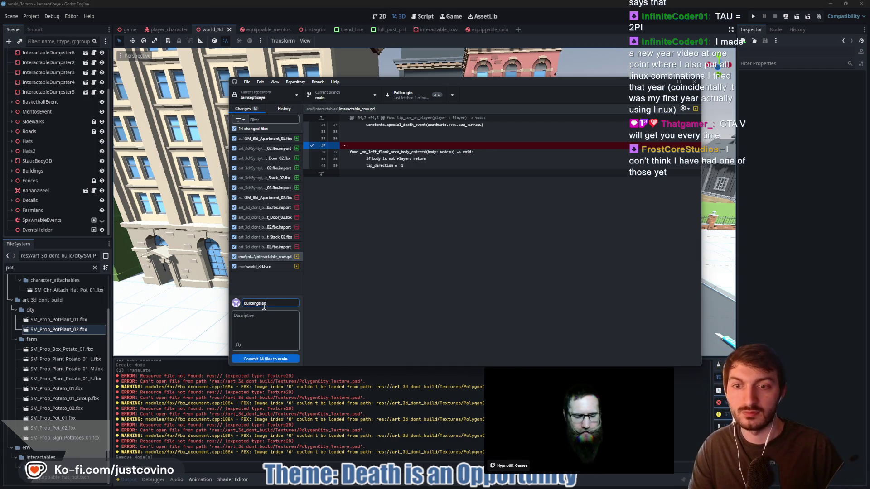
{"action": "type", "text": "ed"}
{"action": "left_click", "coordinate": [278, 359]}
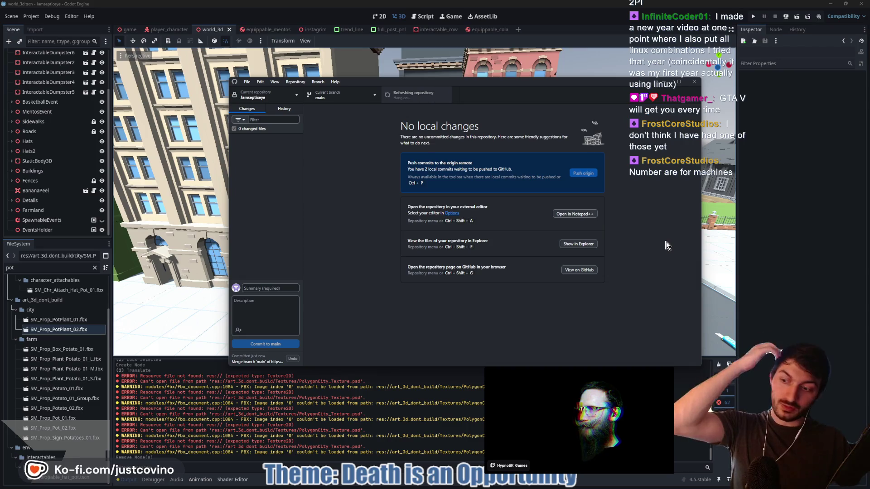
Reload the externally changed scenes from disk in Godot and close the editor
{"action": "left_click", "coordinate": [786, 245]}
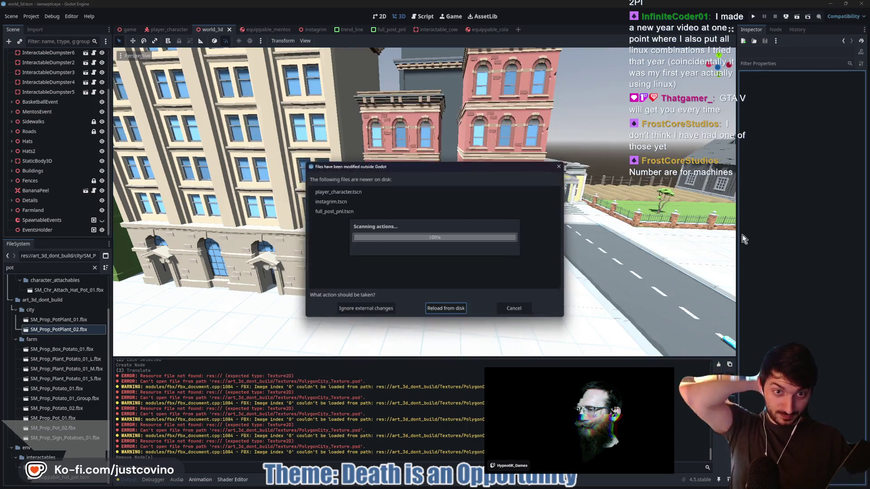
{"action": "left_click", "coordinate": [441, 310]}
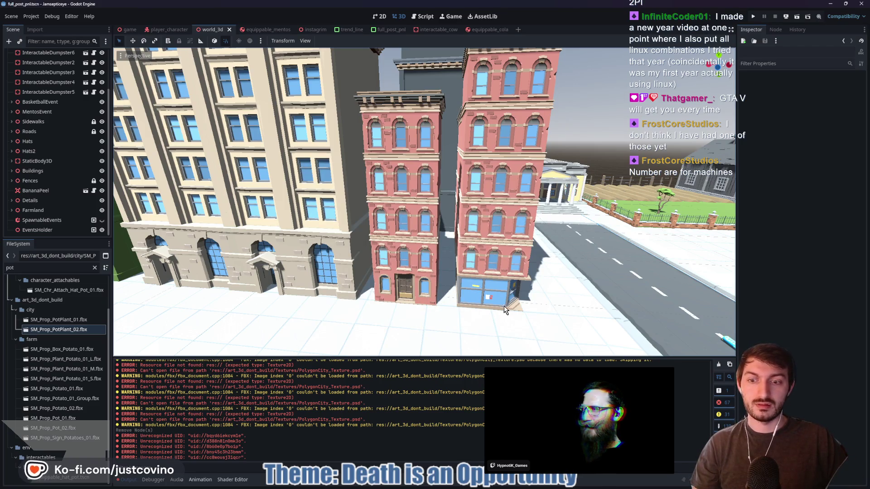
{"action": "key", "text": "super+Down"}
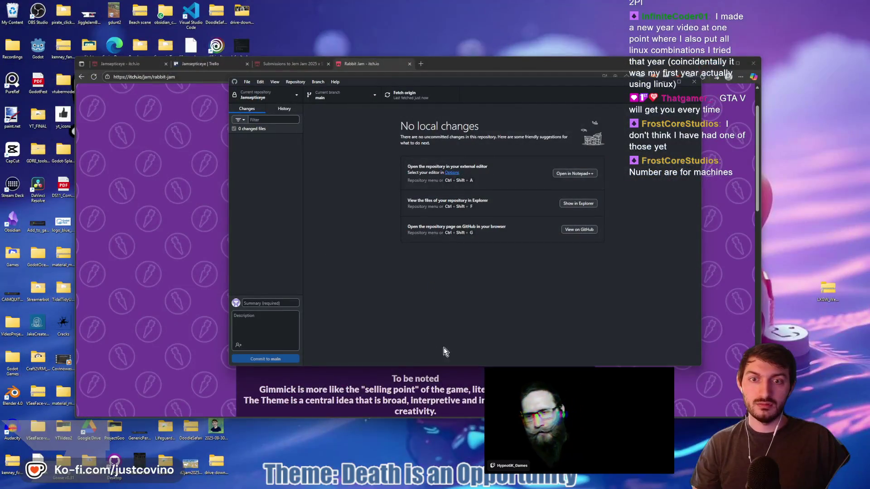
Launch Godot_v4.5-stable_win64 from Desktop > Godot and open the Jamsepticeye project
{"action": "left_click", "coordinate": [426, 480]}
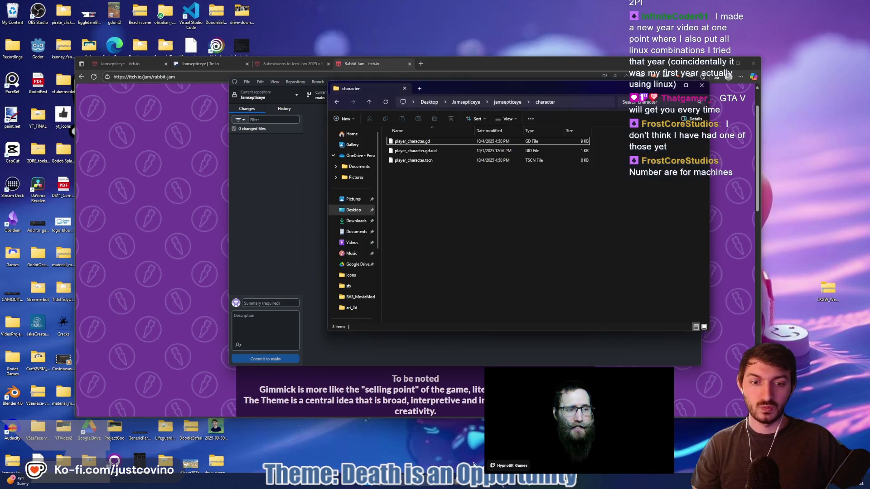
{"action": "left_click", "coordinate": [354, 210]}
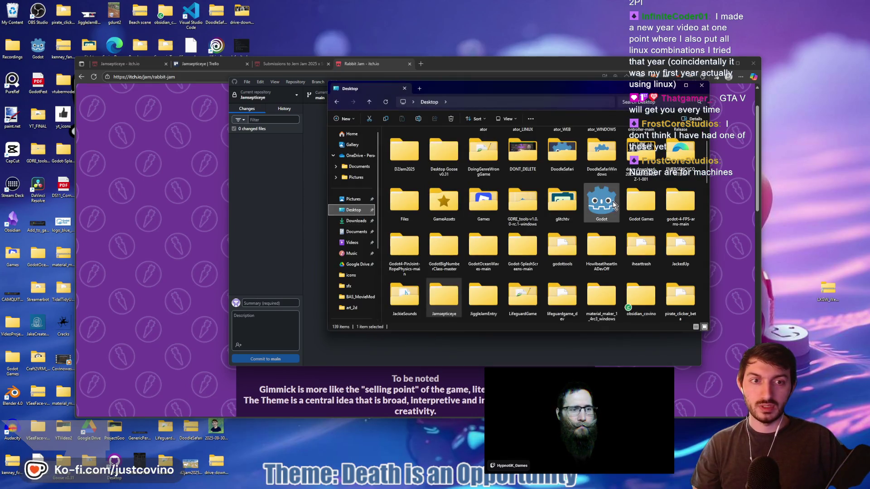
{"action": "double_click", "coordinate": [441, 194]}
{"action": "left_click", "coordinate": [431, 228]}
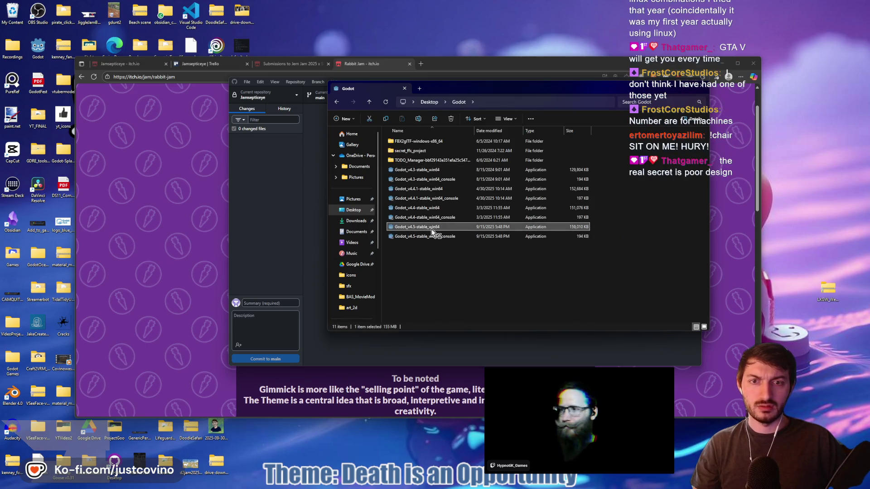
{"action": "double_click", "coordinate": [431, 229]}
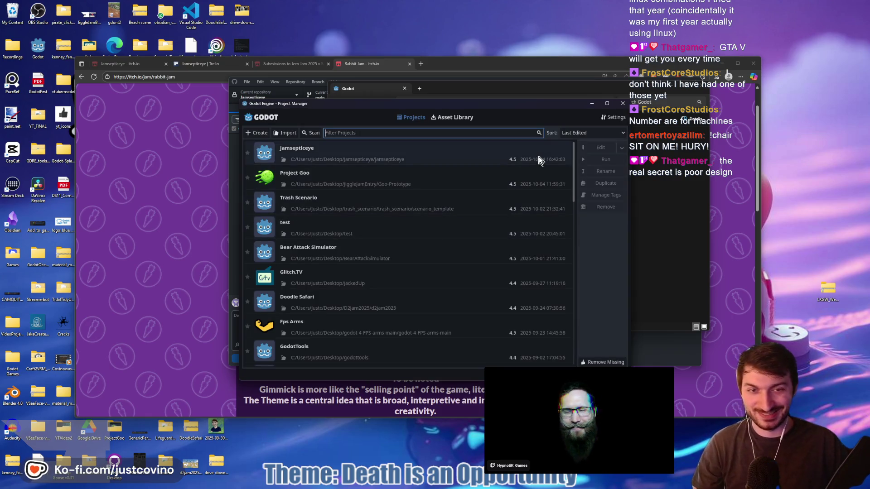
{"action": "double_click", "coordinate": [358, 162]}
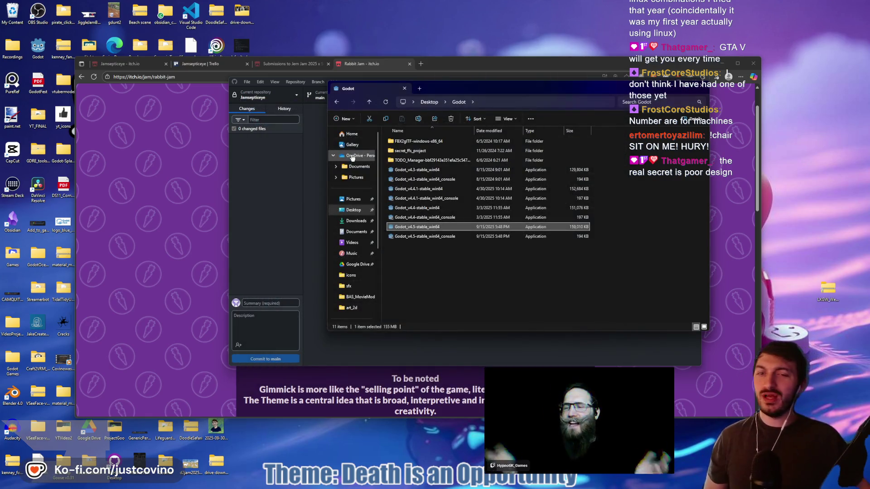
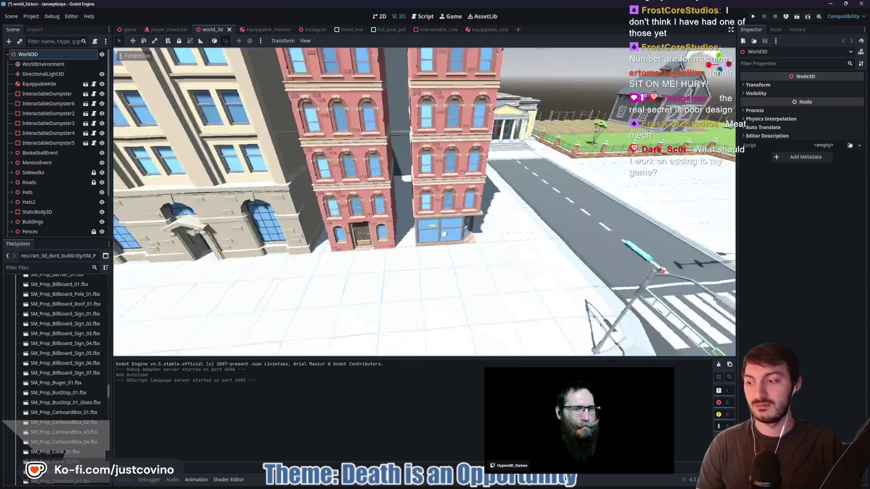
Fly around the city, select InteractableDumpster, and duplicate it as InteractableDumpster7
{"action": "key", "text": "w"}
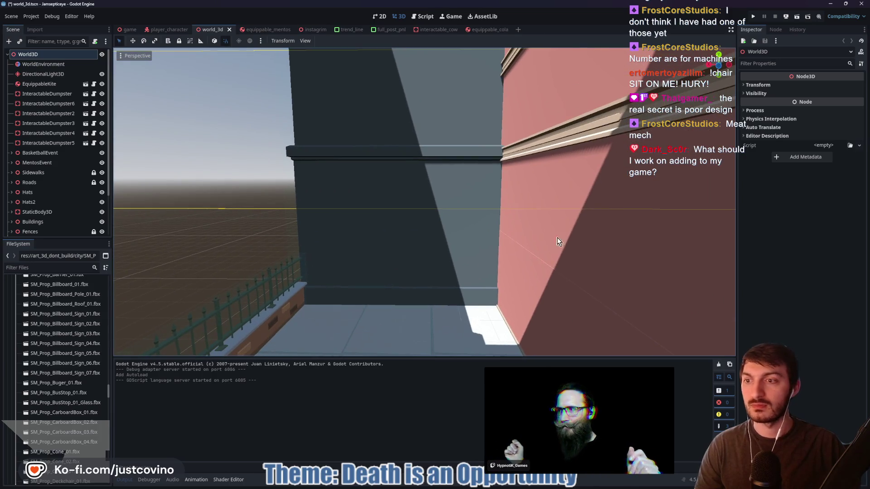
{"action": "left_click", "coordinate": [47, 94]}
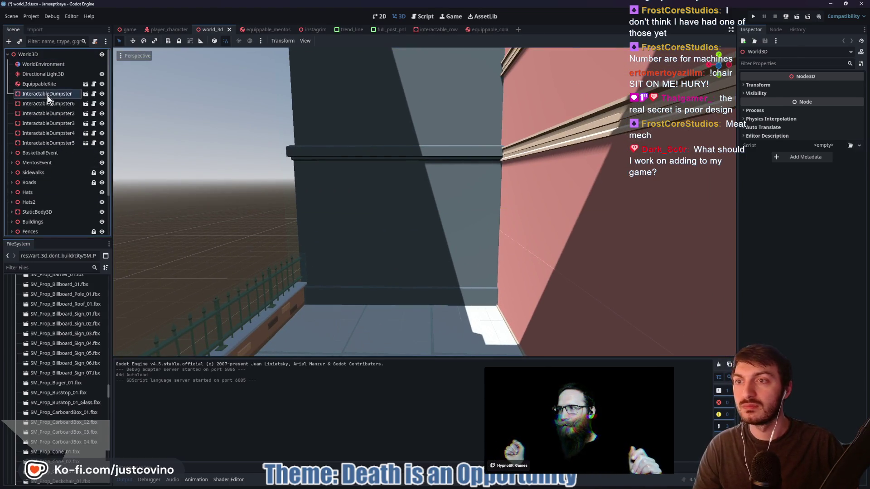
{"action": "key", "text": "f"}
{"action": "key", "text": "w"}
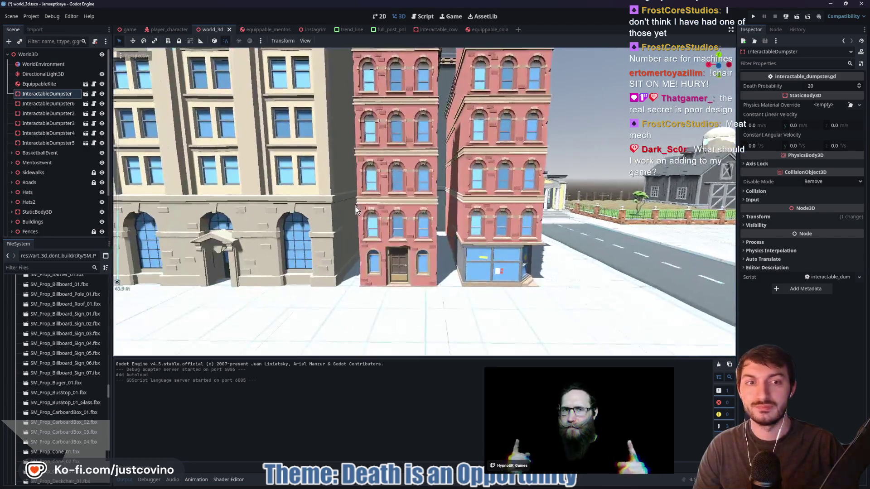
{"action": "key", "text": "e"}
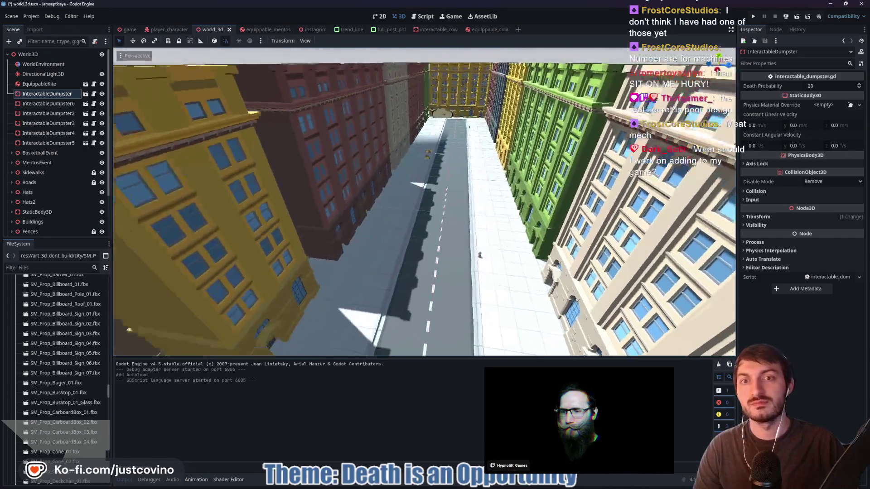
{"action": "key", "text": "w"}
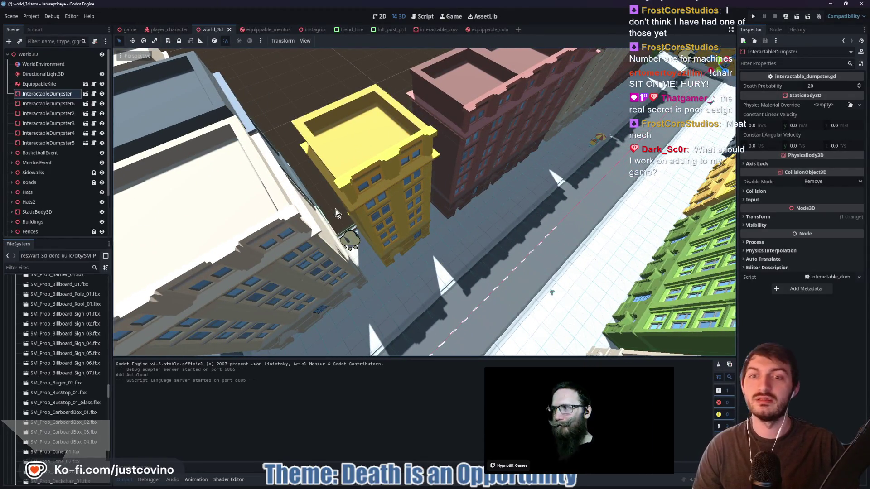
{"action": "key", "text": "ctrl+d"}
{"action": "key", "text": "s"}
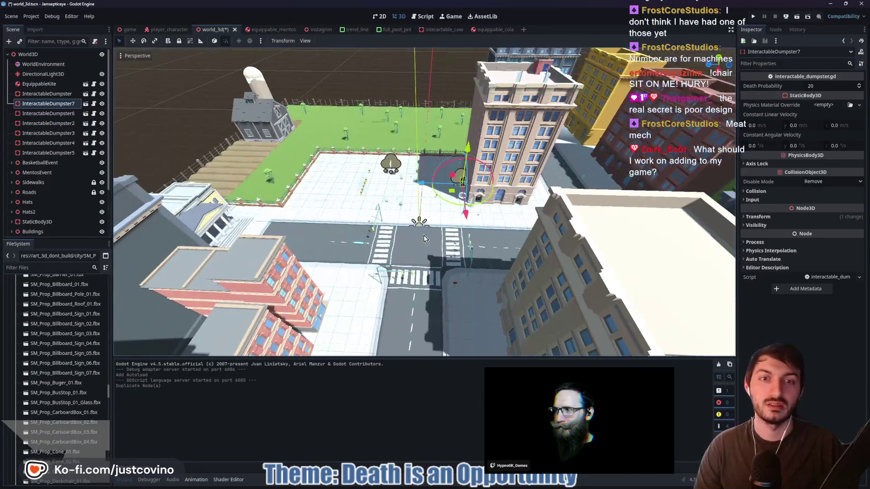
Drag InteractableDumpster7 into the back alley by the red building and rotate it along the wall
{"action": "left_click_drag", "start_coordinate": [471, 221], "coordinate": [480, 317]}
{"action": "mouse_move", "coordinate": [433, 282]}
{"action": "left_mouse_down"}
{"action": "mouse_move", "coordinate": [317, 299]}
{"action": "mouse_move", "coordinate": [200, 298]}
{"action": "mouse_move", "coordinate": [184, 355]}
{"action": "left_mouse_up"}
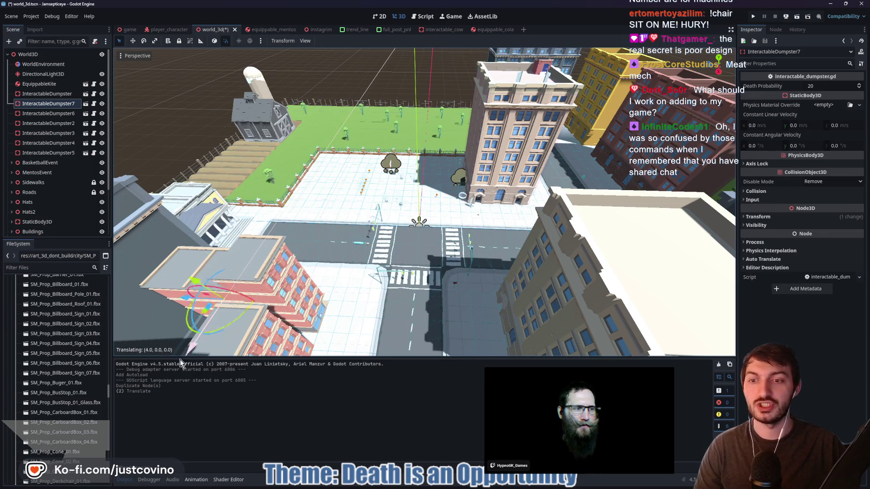
{"action": "key", "text": "w"}
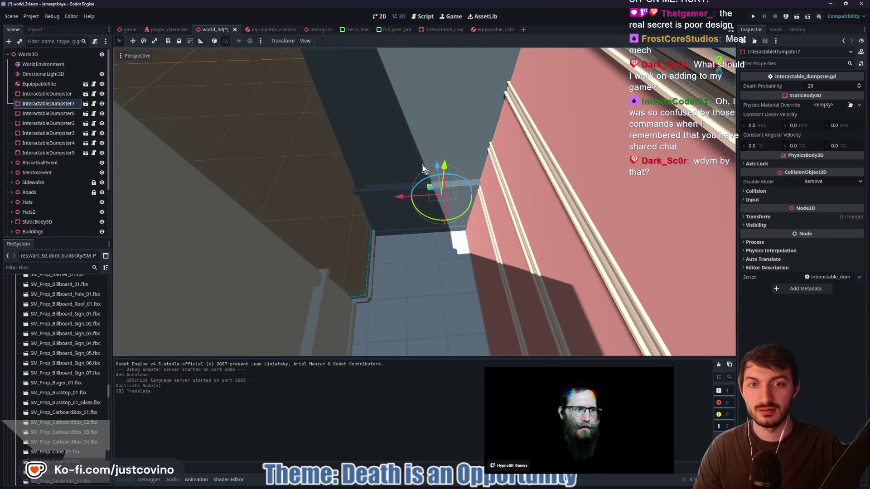
{"action": "mouse_move", "coordinate": [431, 164]}
{"action": "left_mouse_down"}
{"action": "mouse_move", "coordinate": [433, 201]}
{"action": "mouse_move", "coordinate": [467, 277]}
{"action": "mouse_move", "coordinate": [387, 208]}
{"action": "mouse_move", "coordinate": [412, 196]}
{"action": "left_mouse_up"}
{"action": "left_click_drag", "start_coordinate": [403, 248], "coordinate": [383, 245]}
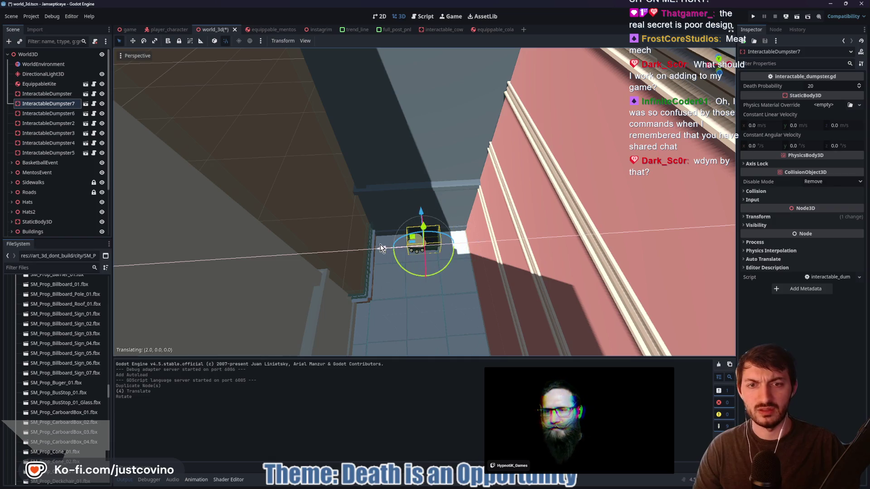
{"action": "scroll", "coordinate": [424, 202], "scroll_direction": "up", "scroll_amount": 5}
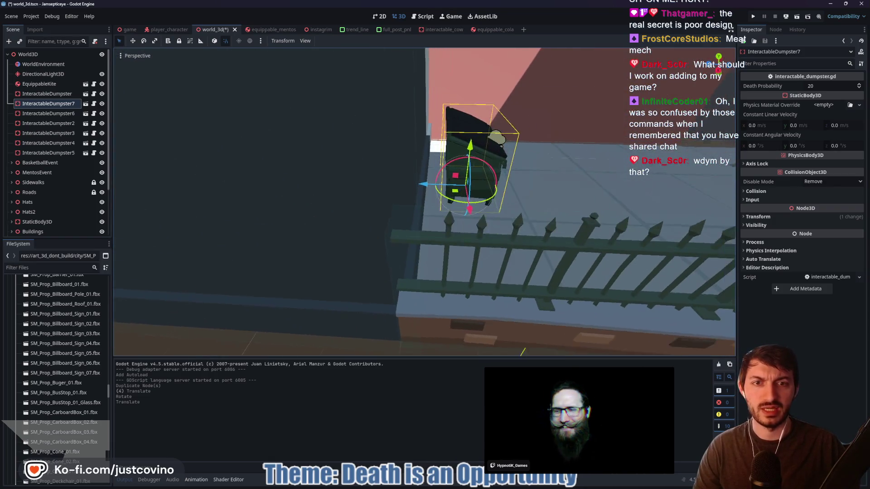
{"action": "scroll", "coordinate": [425, 202], "scroll_direction": "up", "scroll_amount": 5}
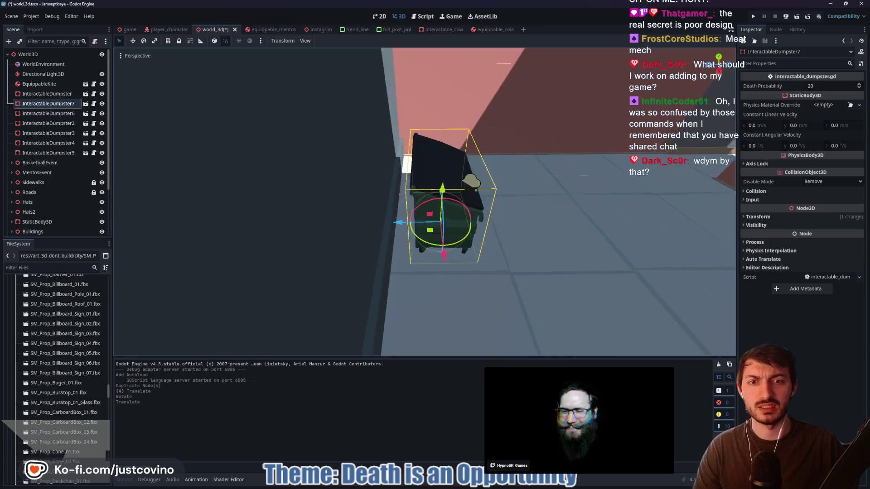
Fly around the alley to check the dumpster's placement against the red wall
{"action": "key", "text": "d"}
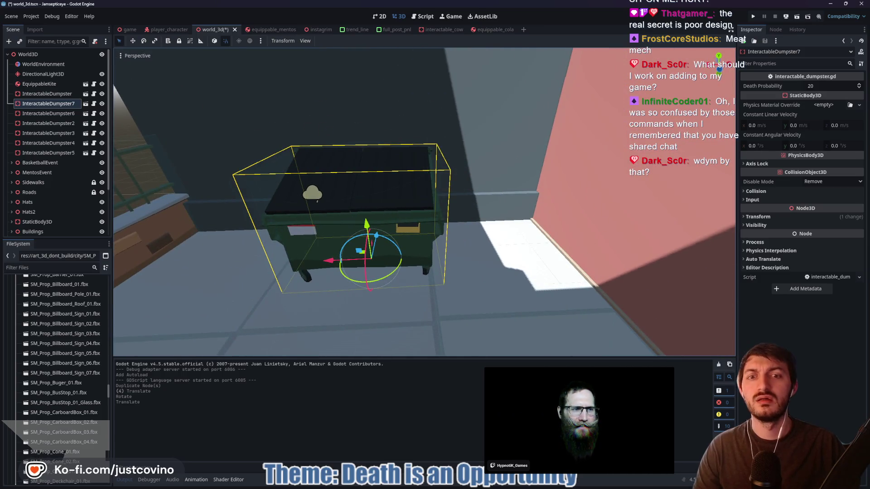
{"action": "key", "text": "w"}
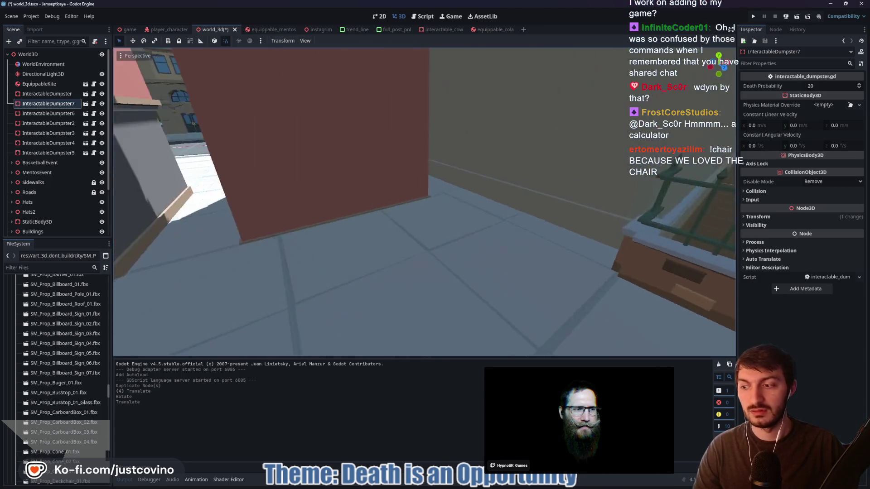
{"action": "key", "text": "s"}
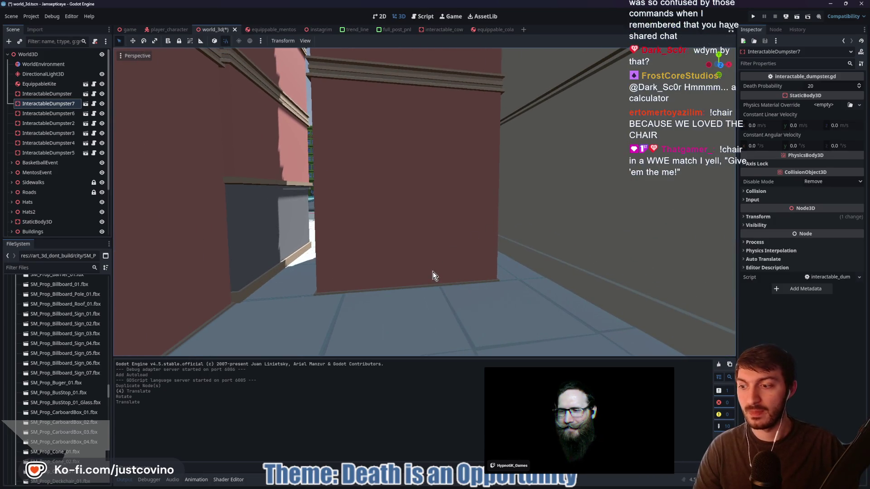
{"action": "key", "text": "s"}
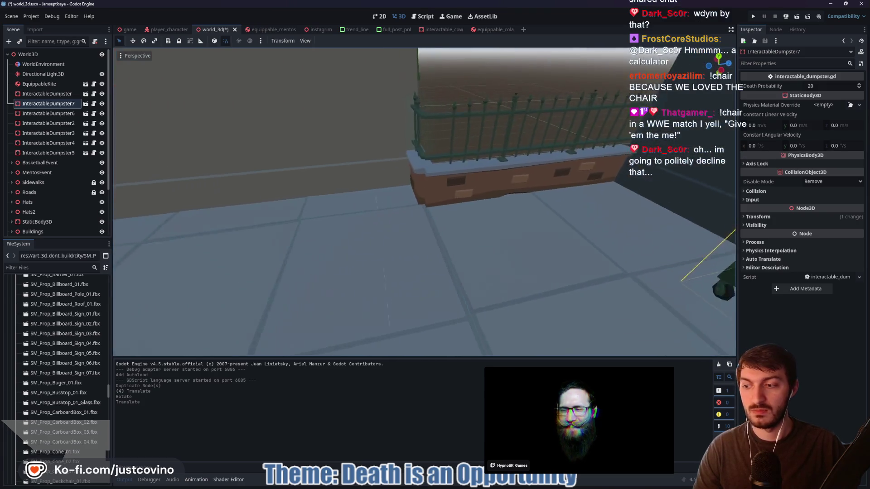
{"action": "key", "text": "w"}
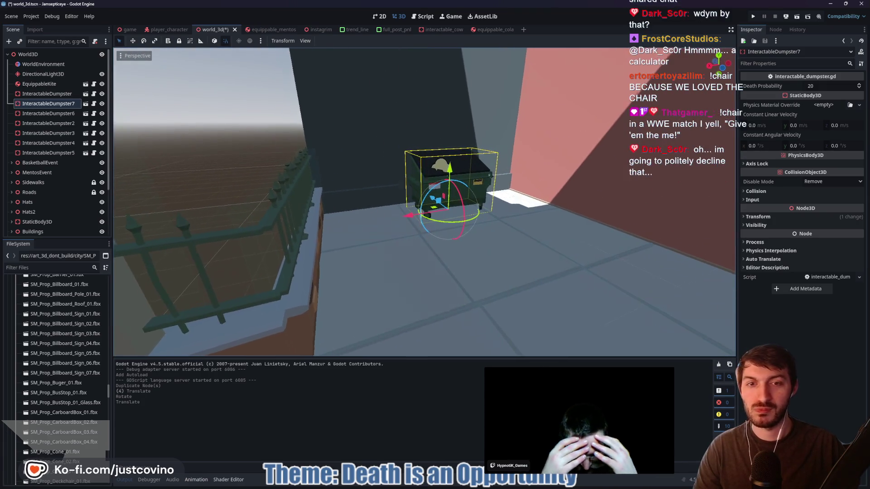
{"action": "key", "text": "w"}
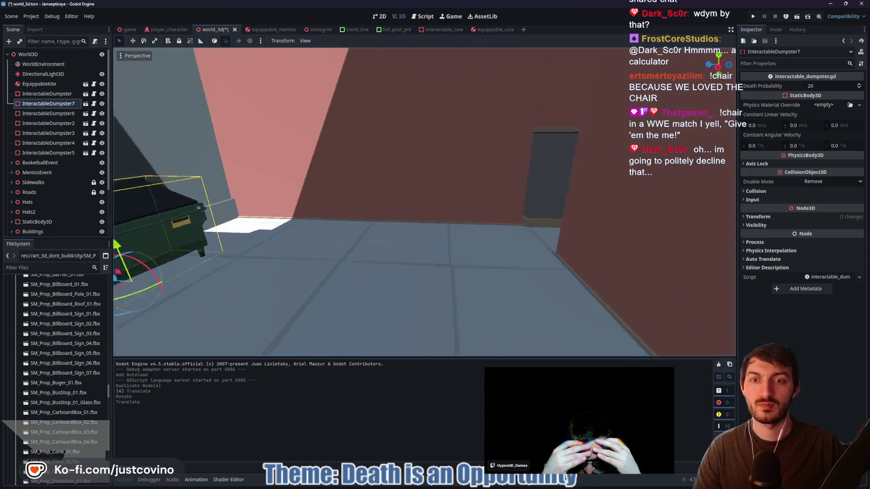
{"action": "key", "text": "w"}
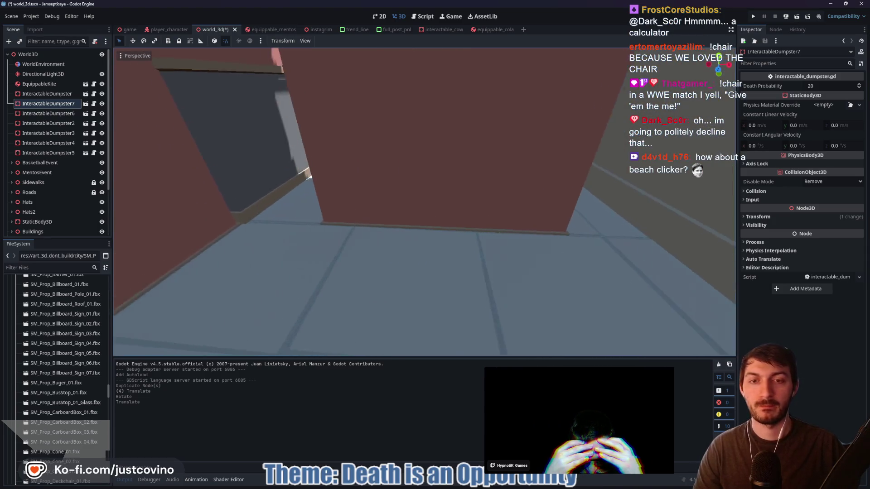
Filter FileSystem for 'planter' and preview the SM_Prop_Planter_01 and SM_Prop_Planter_02 models
{"action": "left_click", "coordinate": [40, 267]}
{"action": "type", "text": "planter"}
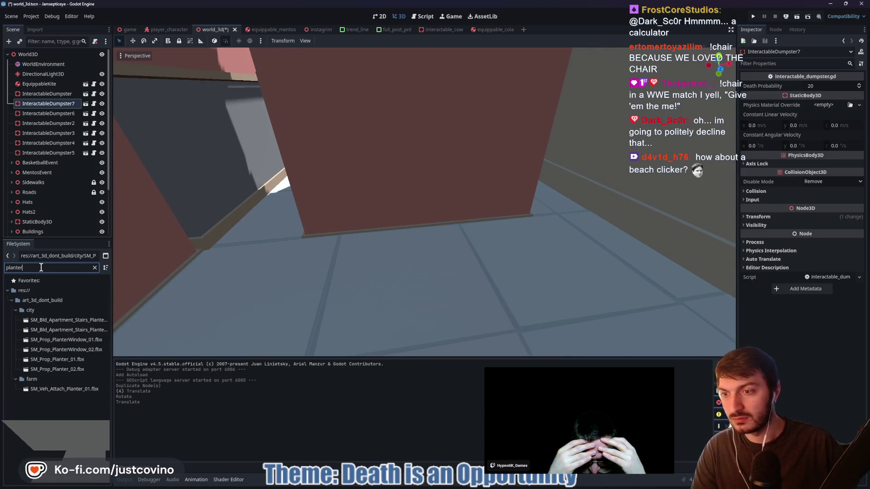
{"action": "double_click", "coordinate": [83, 360]}
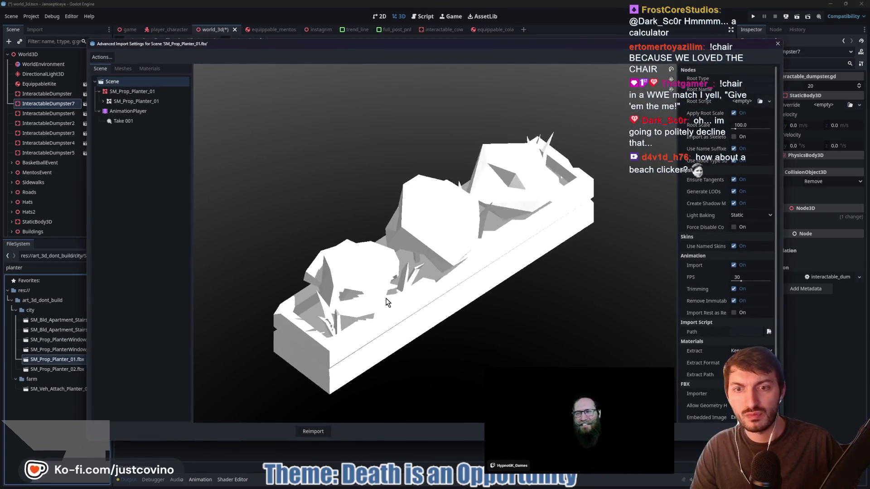
{"action": "key", "text": "Escape"}
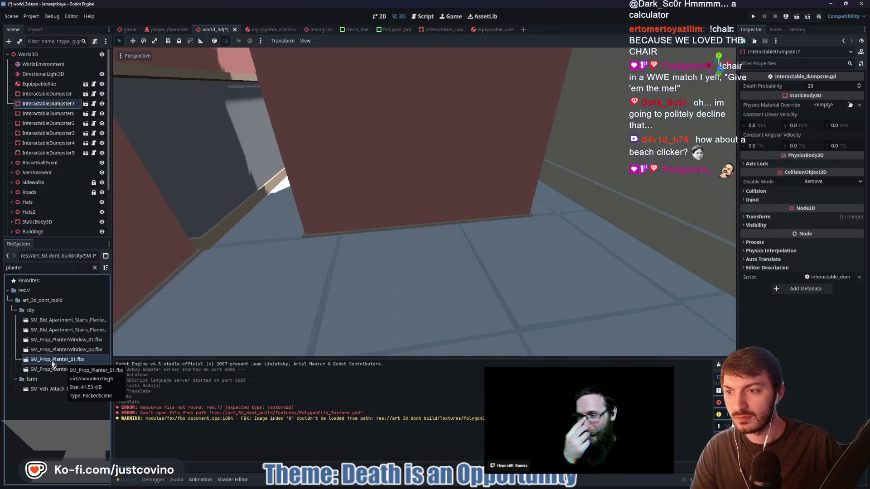
{"action": "left_click", "coordinate": [94, 269]}
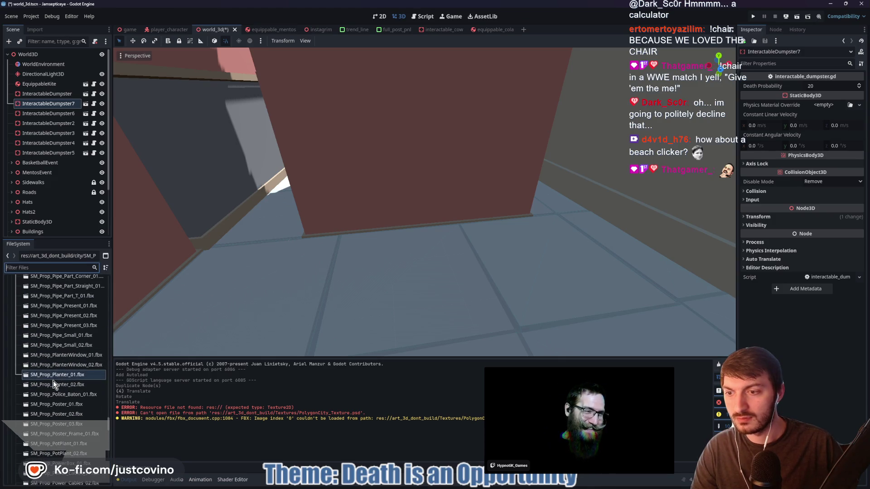
{"action": "double_click", "coordinate": [52, 385]}
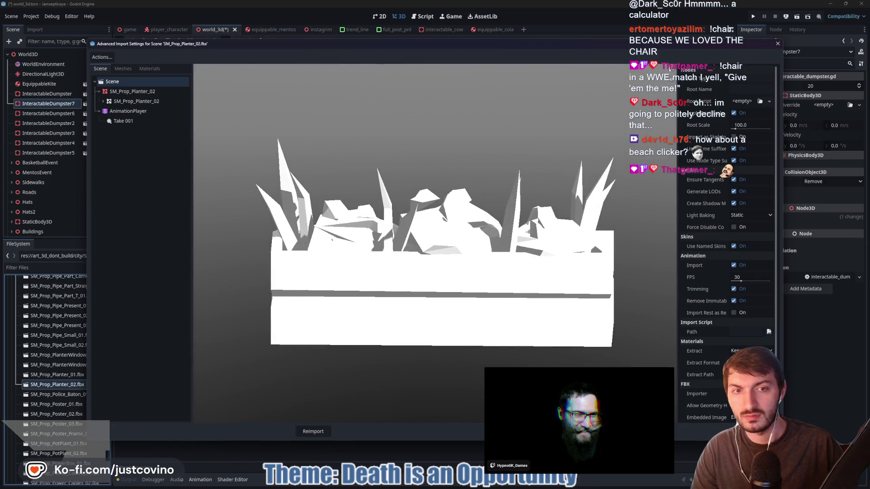
{"action": "key", "text": "Escape"}
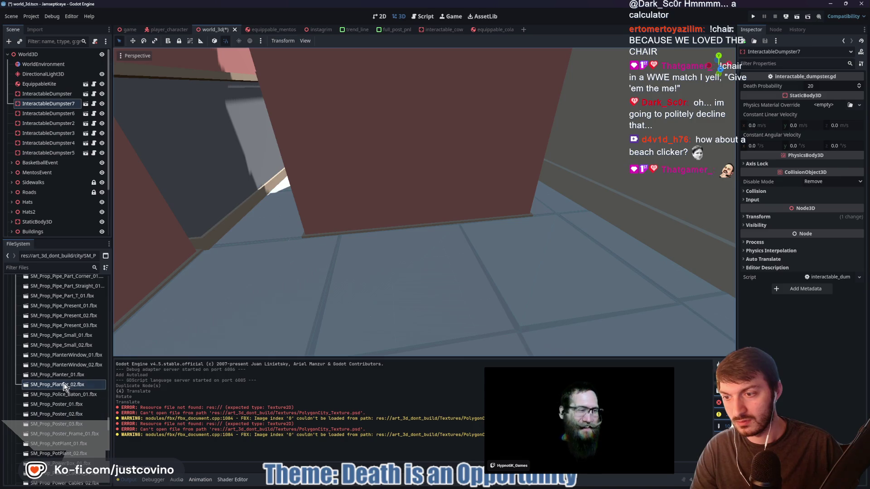
Preview SM_Prop_Poster_01 and its materials, then drop it onto the alley floor
{"action": "double_click", "coordinate": [61, 405]}
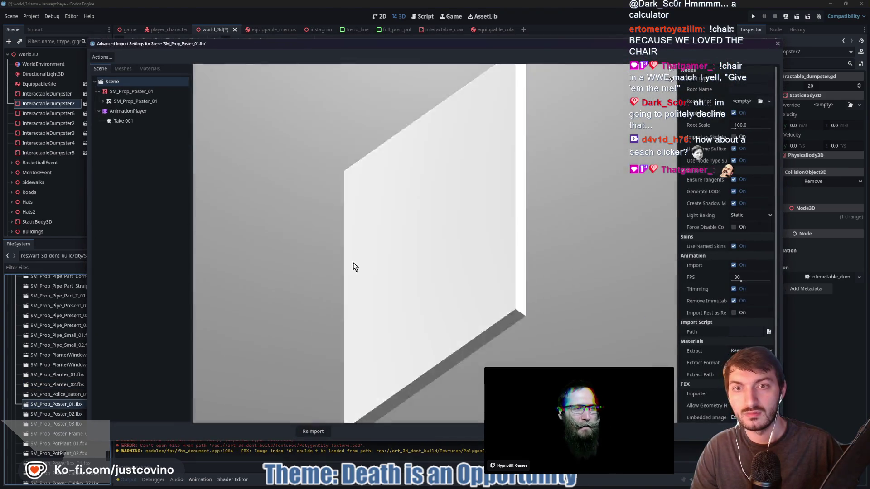
{"action": "mouse_move", "coordinate": [355, 267]}
{"action": "left_mouse_down"}
{"action": "mouse_move", "coordinate": [361, 279]}
{"action": "mouse_move", "coordinate": [407, 282]}
{"action": "mouse_move", "coordinate": [391, 282]}
{"action": "left_mouse_up"}
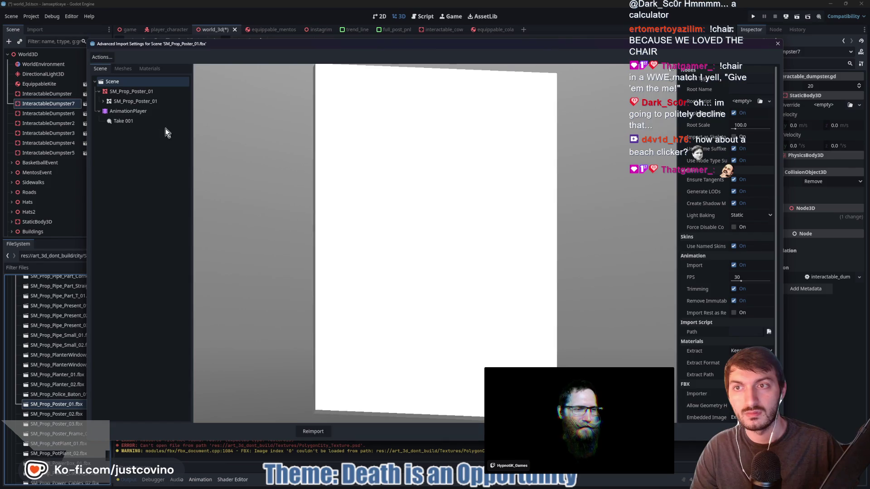
{"action": "left_click", "coordinate": [150, 69]}
{"action": "left_click", "coordinate": [101, 69]}
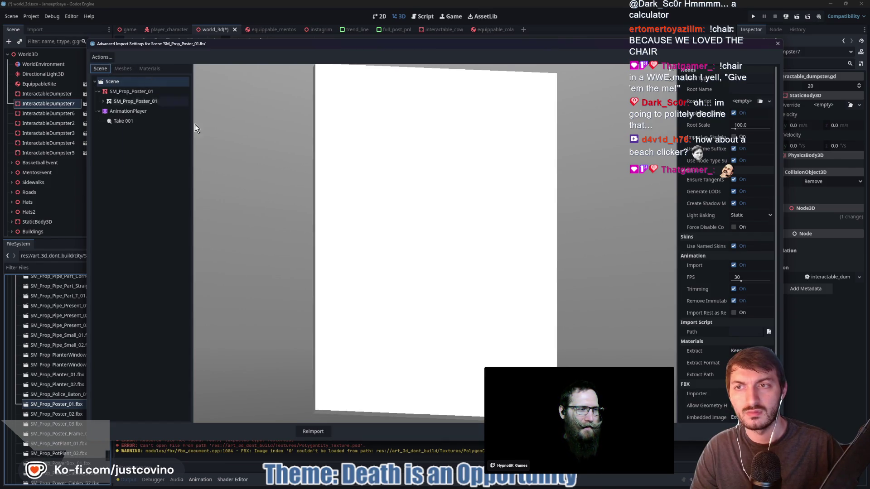
{"action": "key", "text": "Escape"}
{"action": "mouse_move", "coordinate": [56, 404]}
{"action": "left_mouse_down"}
{"action": "mouse_move", "coordinate": [404, 257]}
{"action": "mouse_move", "coordinate": [407, 216]}
{"action": "mouse_move", "coordinate": [403, 224]}
{"action": "left_mouse_up"}
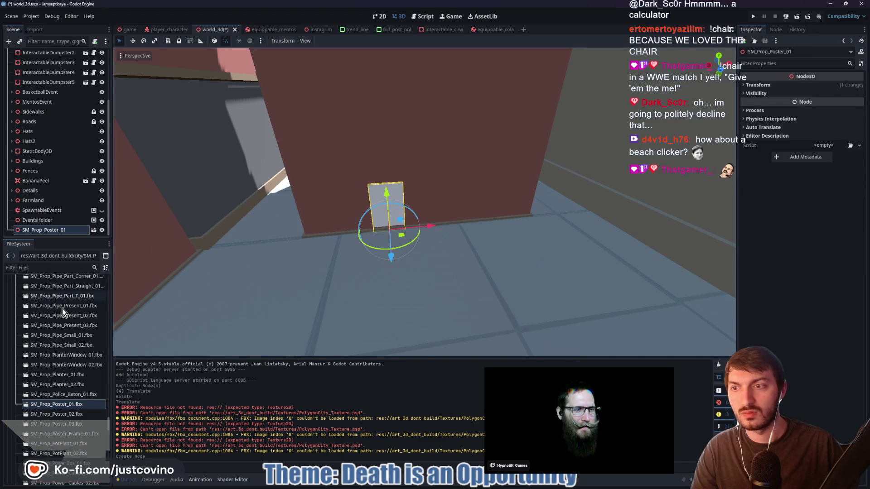
Set the poster's blinn283 material to external art_3d/Synty/synty_material2.tres and reimport it
{"action": "double_click", "coordinate": [55, 405]}
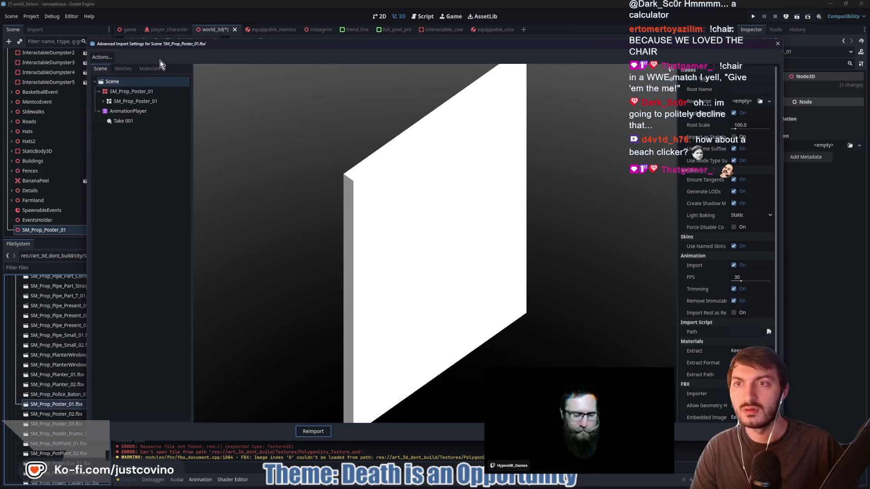
{"action": "left_click", "coordinate": [151, 68]}
{"action": "left_click", "coordinate": [735, 79]}
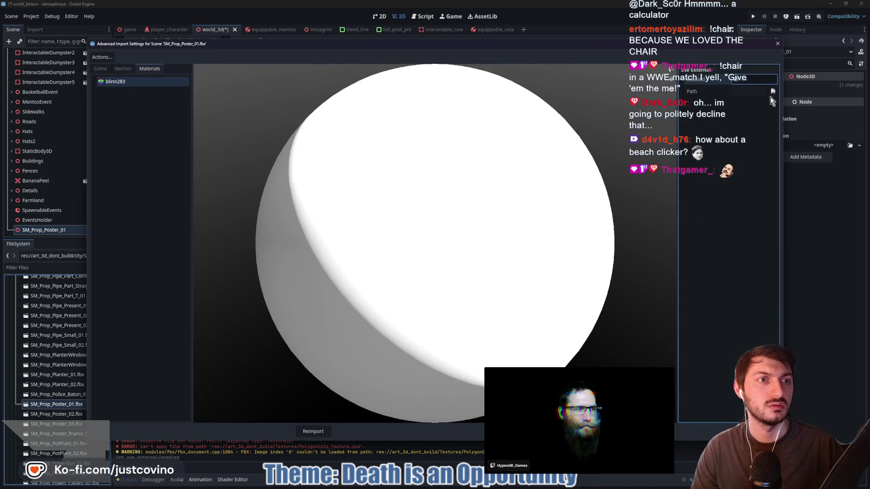
{"action": "left_click", "coordinate": [773, 91]}
{"action": "double_click", "coordinate": [394, 188]}
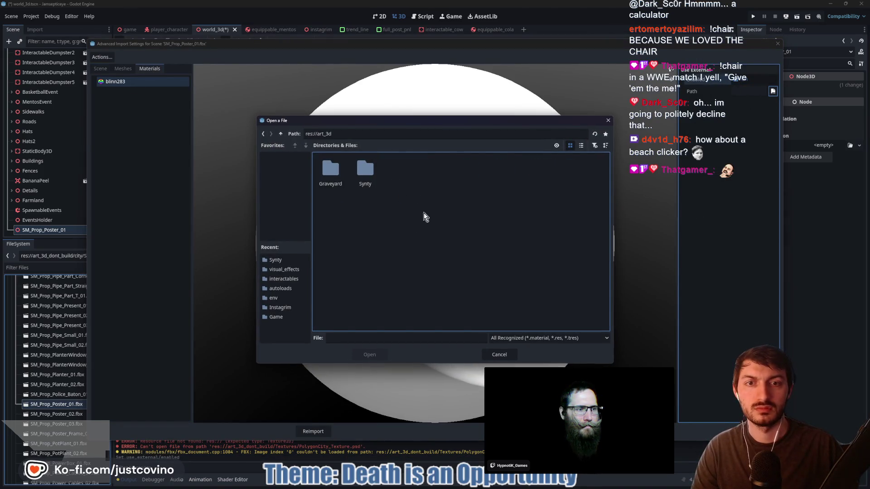
{"action": "double_click", "coordinate": [371, 172]}
{"action": "left_click", "coordinate": [497, 193]}
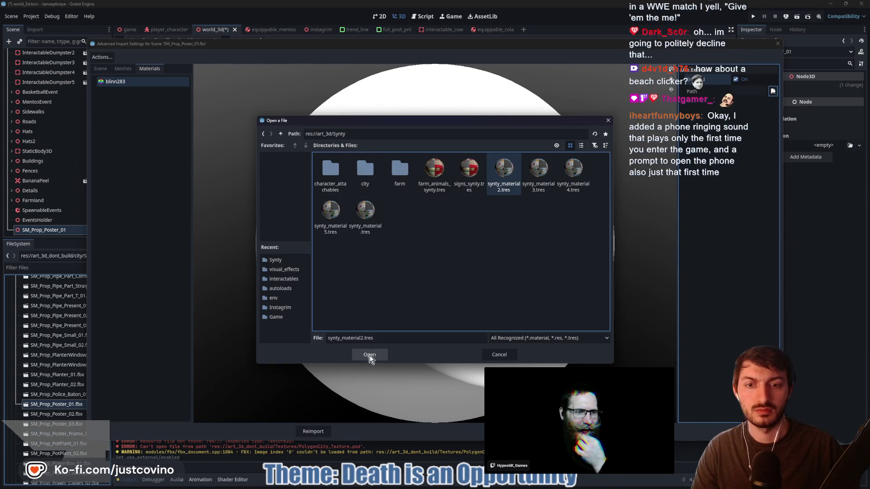
{"action": "left_click", "coordinate": [370, 356]}
{"action": "left_click", "coordinate": [323, 429]}
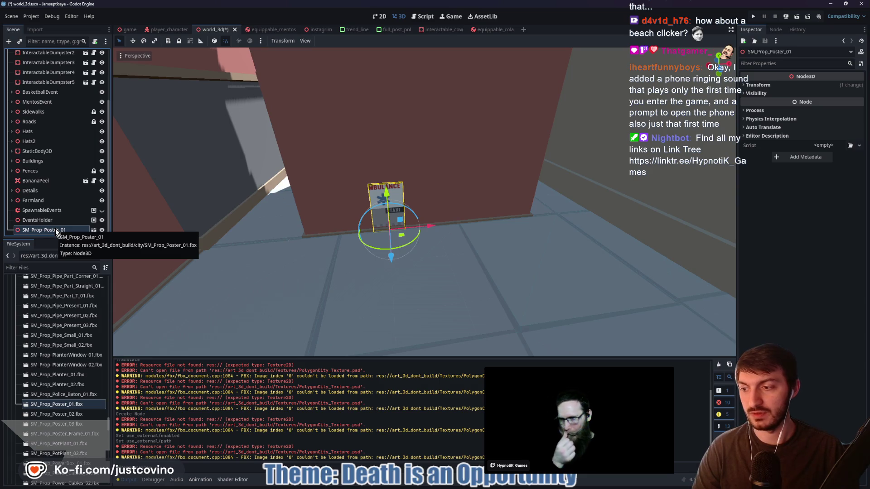
Delete SM_Prop_Poster_01 from the scene and confirm the deletion
{"action": "key", "text": "Delete"}
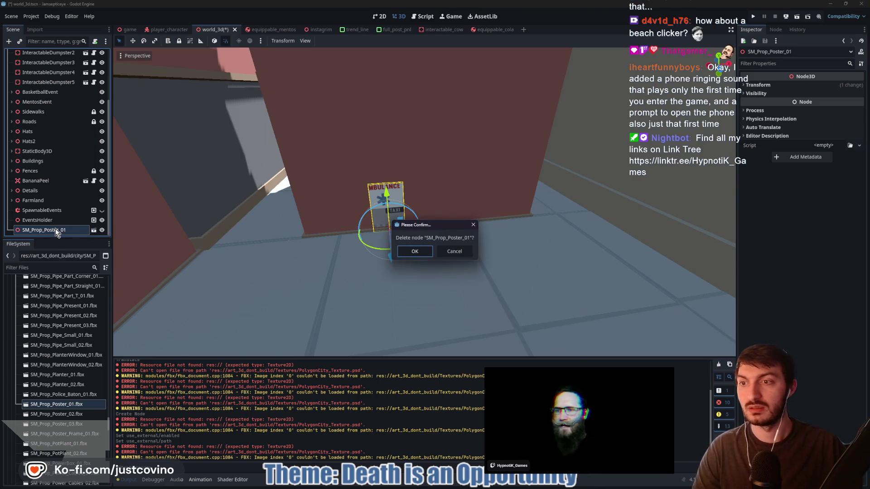
{"action": "left_click", "coordinate": [414, 252]}
{"action": "mouse_move", "coordinate": [68, 385]}
{"action": "left_mouse_down"}
{"action": "mouse_move", "coordinate": [76, 274]}
{"action": "mouse_move", "coordinate": [54, 351]}
{"action": "mouse_move", "coordinate": [38, 361]}
{"action": "left_mouse_up"}
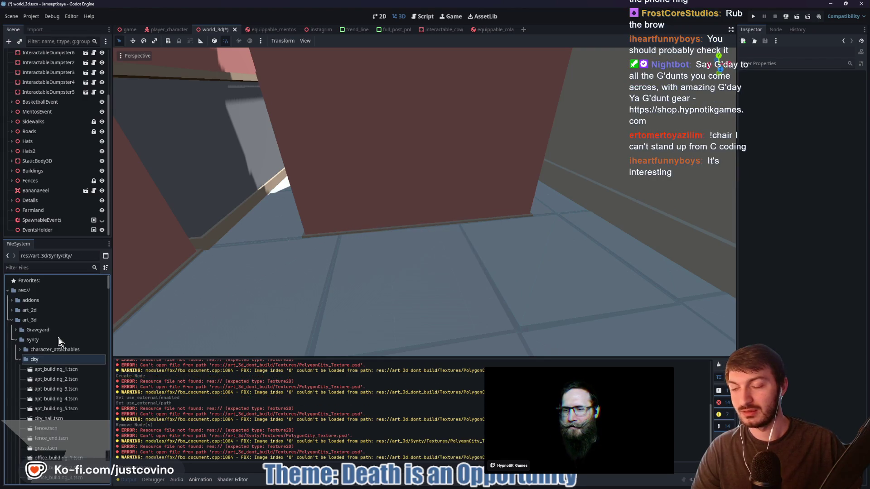
Browse the Synty city props folder and select the soda prop model file
{"action": "scroll", "coordinate": [59, 342], "scroll_direction": "down", "scroll_amount": 10}
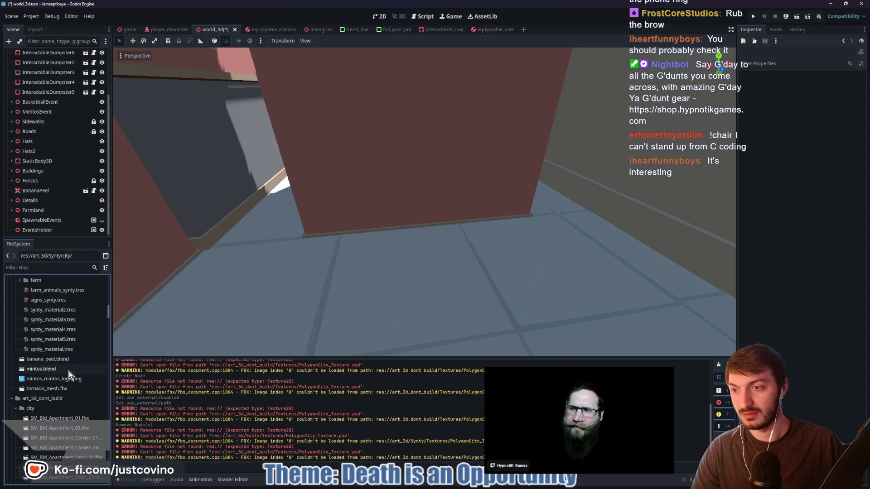
{"action": "scroll", "coordinate": [66, 352], "scroll_direction": "up", "scroll_amount": 3}
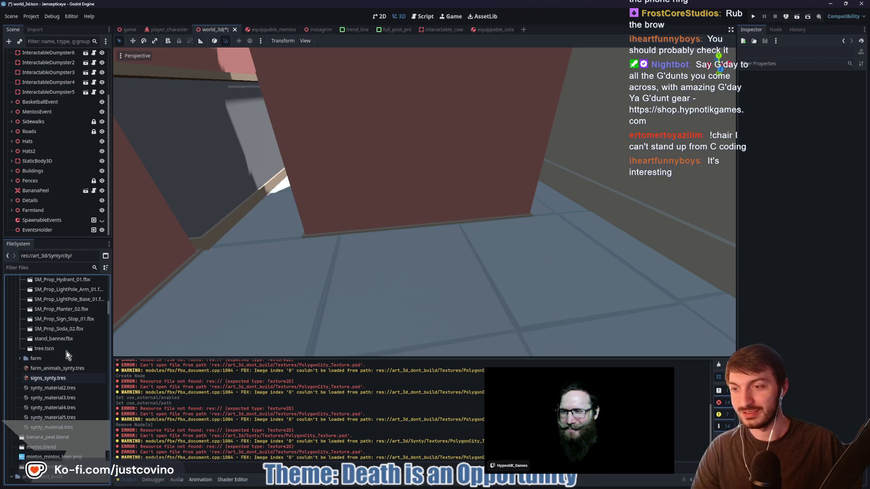
{"action": "left_click", "coordinate": [75, 332]}
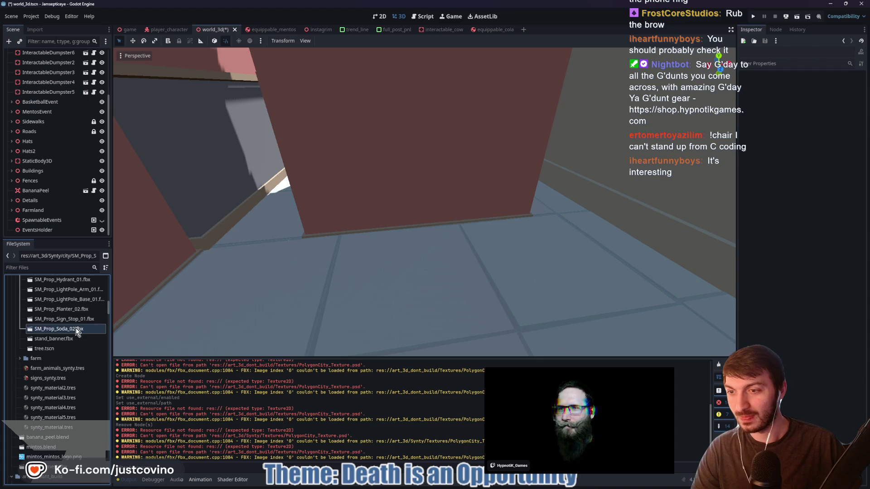
Reimport SM_Prop_Planter_02 using external synty_material2.tres for blinn283, then place it in the alley
{"action": "scroll", "coordinate": [76, 334], "scroll_direction": "up", "scroll_amount": 1}
{"action": "left_click", "coordinate": [75, 337]}
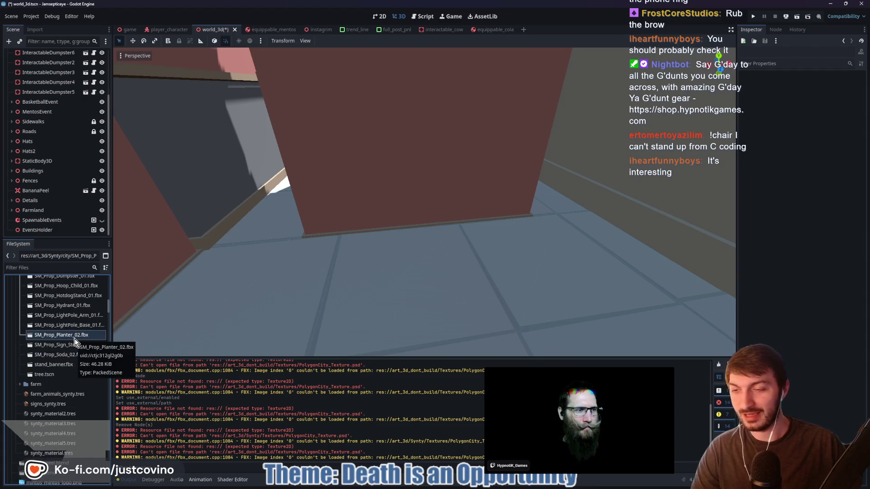
{"action": "double_click", "coordinate": [48, 335]}
{"action": "left_click", "coordinate": [121, 81]}
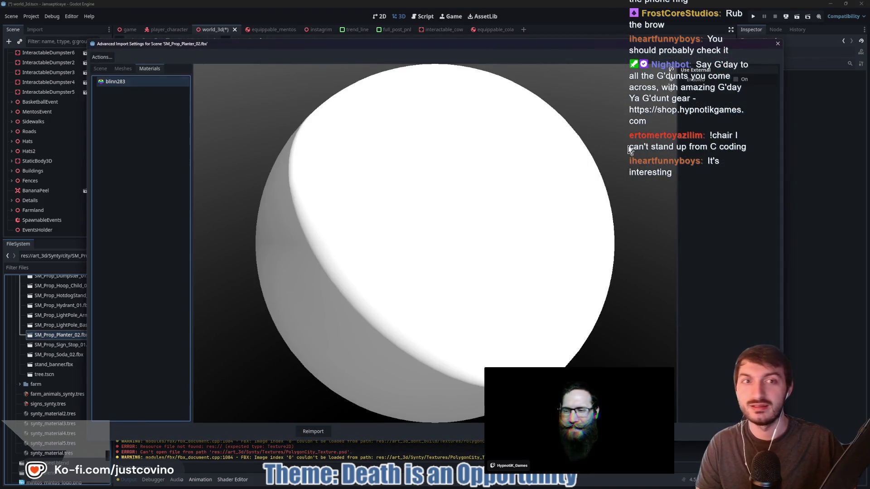
{"action": "left_click", "coordinate": [737, 80]}
{"action": "left_click", "coordinate": [772, 92]}
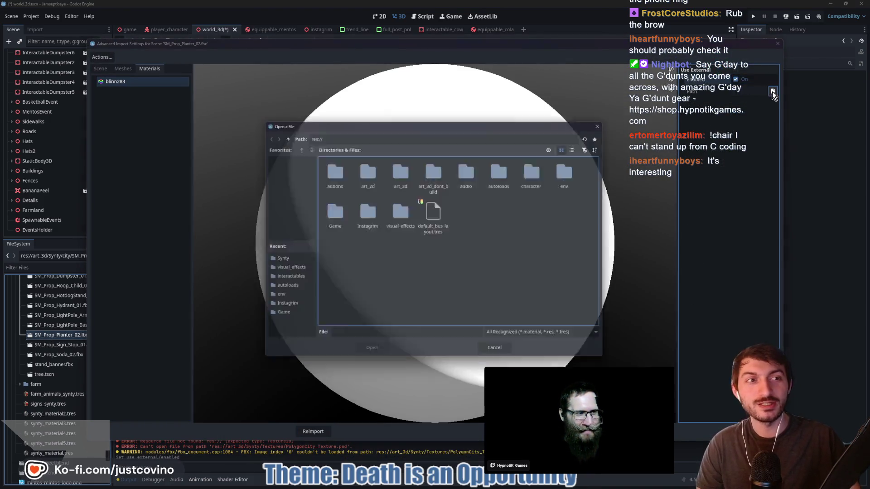
{"action": "double_click", "coordinate": [408, 170]}
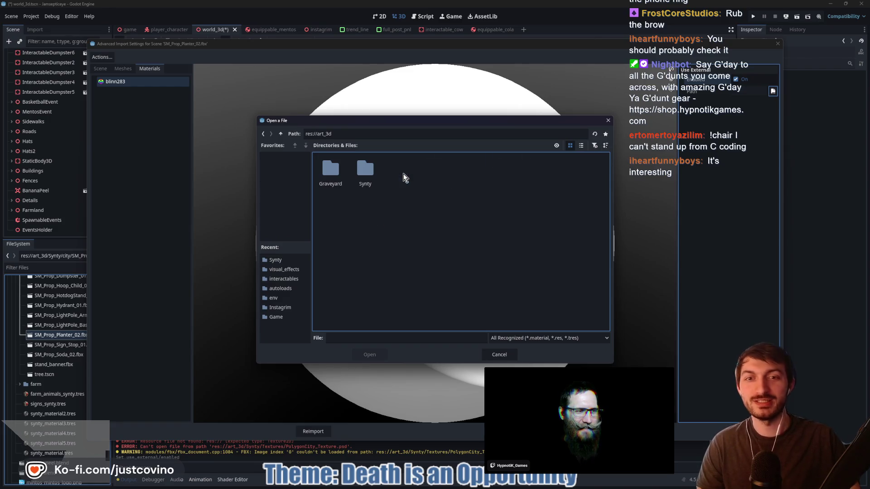
{"action": "double_click", "coordinate": [364, 179]}
{"action": "left_click", "coordinate": [508, 178]}
{"action": "left_click", "coordinate": [369, 354]}
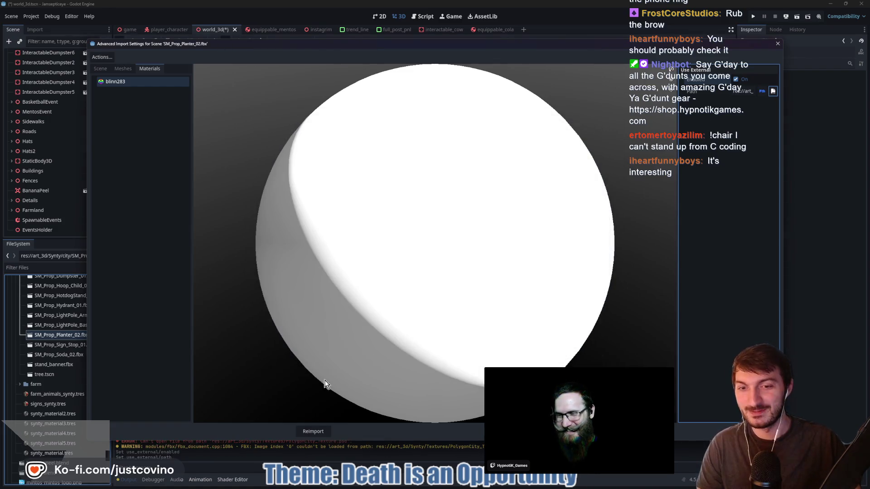
{"action": "left_click", "coordinate": [313, 432]}
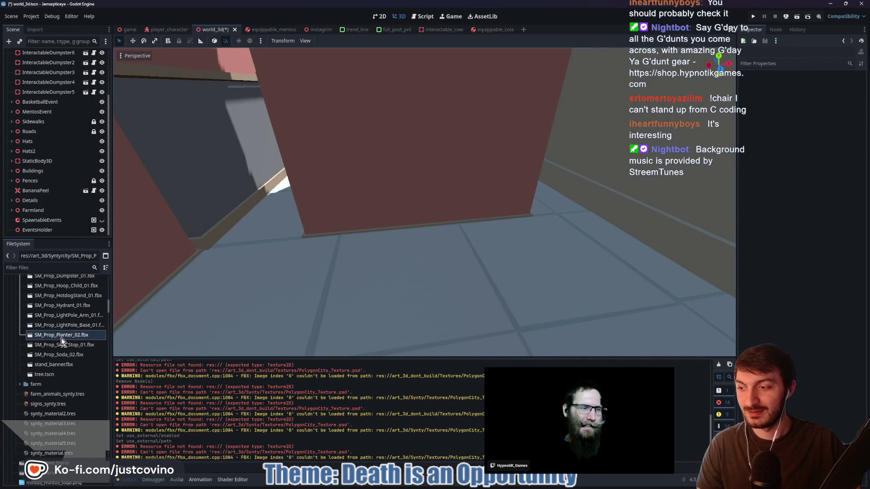
{"action": "mouse_move", "coordinate": [61, 338]}
{"action": "left_mouse_down"}
{"action": "mouse_move", "coordinate": [369, 262]}
{"action": "mouse_move", "coordinate": [390, 244]}
{"action": "mouse_move", "coordinate": [352, 238]}
{"action": "left_mouse_up"}
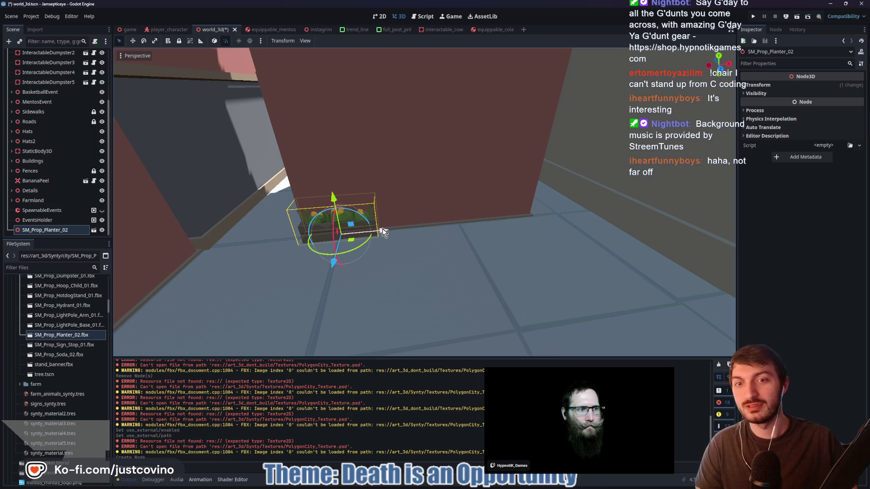
Duplicate the planter as SM_Prop_Planter_03 and slide the copy along X and Z
{"action": "key", "text": "ctrl+d"}
{"action": "mouse_move", "coordinate": [382, 232]}
{"action": "left_mouse_down"}
{"action": "mouse_move", "coordinate": [466, 230]}
{"action": "mouse_move", "coordinate": [365, 241]}
{"action": "left_mouse_up"}
{"action": "key", "text": "f"}
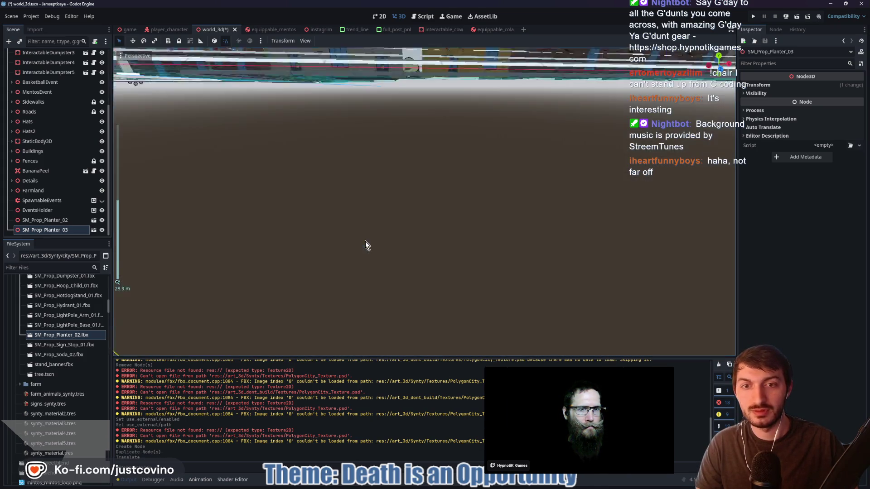
{"action": "scroll", "coordinate": [363, 248], "scroll_direction": "down", "scroll_amount": 5}
{"action": "scroll", "coordinate": [401, 249], "scroll_direction": "up", "scroll_amount": 10}
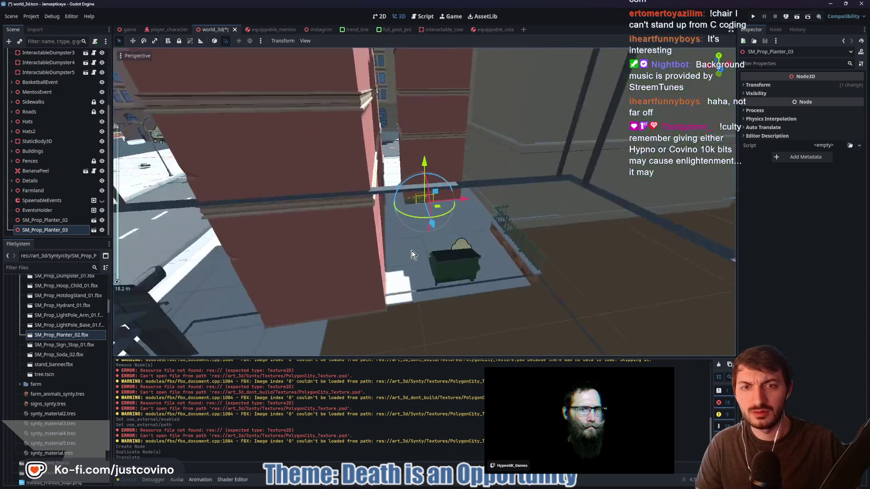
{"action": "left_click_drag", "start_coordinate": [469, 194], "coordinate": [510, 191]}
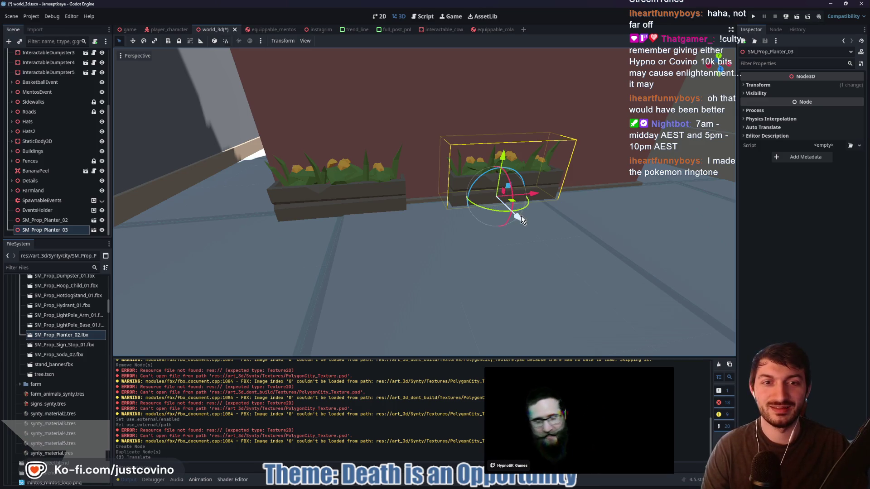
{"action": "left_click_drag", "start_coordinate": [518, 217], "coordinate": [519, 219]}
{"action": "mouse_move", "coordinate": [452, 241]}
{"action": "left_mouse_down"}
{"action": "mouse_move", "coordinate": [524, 266]}
{"action": "mouse_move", "coordinate": [524, 210]}
{"action": "mouse_move", "coordinate": [476, 167]}
{"action": "mouse_move", "coordinate": [483, 161]}
{"action": "mouse_move", "coordinate": [512, 210]}
{"action": "mouse_move", "coordinate": [466, 229]}
{"action": "left_mouse_up"}
Reposition SM_Prop_Planter_02 and push SM_Prop_Planter_03 end to end against it along the wall
{"action": "left_click", "coordinate": [429, 271]}
{"action": "mouse_move", "coordinate": [433, 290]}
{"action": "left_mouse_down"}
{"action": "mouse_move", "coordinate": [448, 290]}
{"action": "mouse_move", "coordinate": [515, 238]}
{"action": "mouse_move", "coordinate": [507, 228]}
{"action": "mouse_move", "coordinate": [488, 233]}
{"action": "left_mouse_up"}
{"action": "left_click_drag", "start_coordinate": [562, 227], "coordinate": [422, 243]}
{"action": "left_click", "coordinate": [475, 222]}
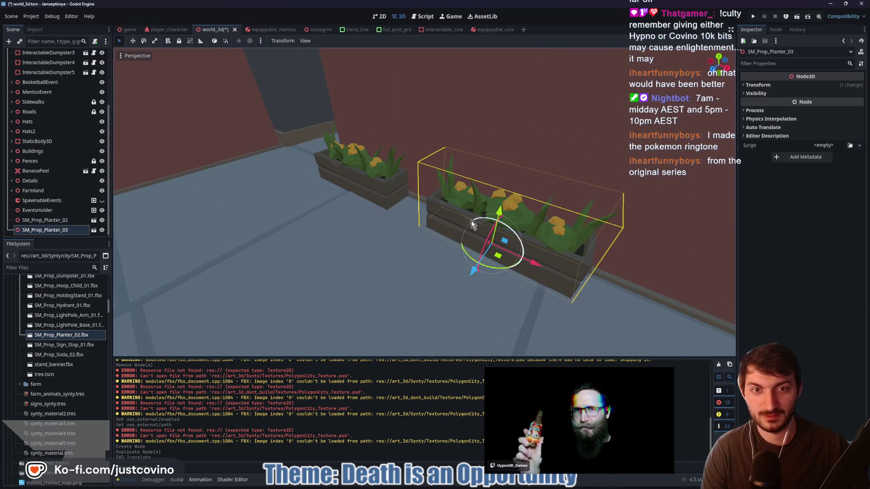
{"action": "mouse_move", "coordinate": [545, 271]}
{"action": "left_mouse_down"}
{"action": "mouse_move", "coordinate": [520, 262]}
{"action": "mouse_move", "coordinate": [434, 276]}
{"action": "mouse_move", "coordinate": [418, 258]}
{"action": "mouse_move", "coordinate": [361, 267]}
{"action": "left_mouse_up"}
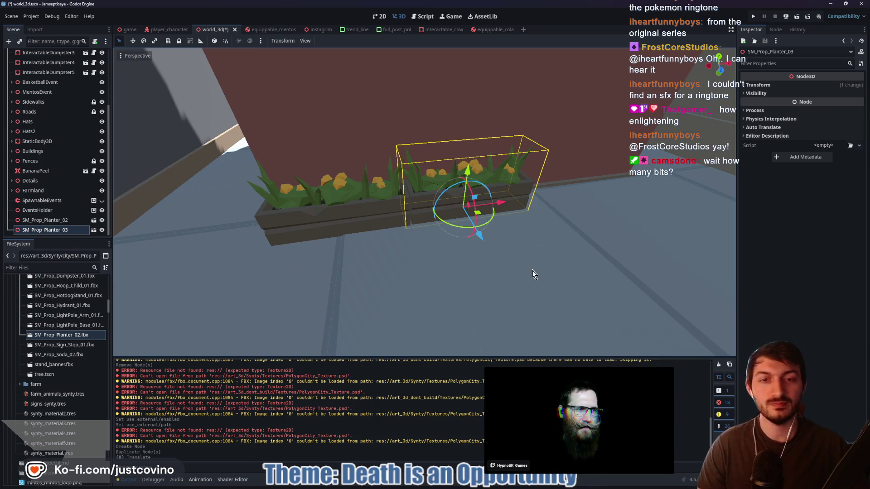
Orbit the view from above to a low side angle around the planter
{"action": "scroll", "coordinate": [502, 257], "scroll_direction": "up", "scroll_amount": 5}
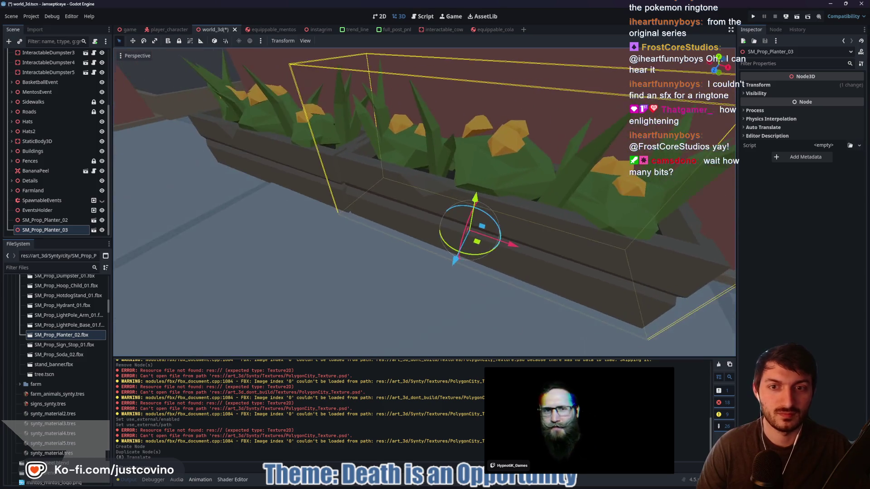
{"action": "scroll", "coordinate": [471, 228], "scroll_direction": "up", "scroll_amount": 5}
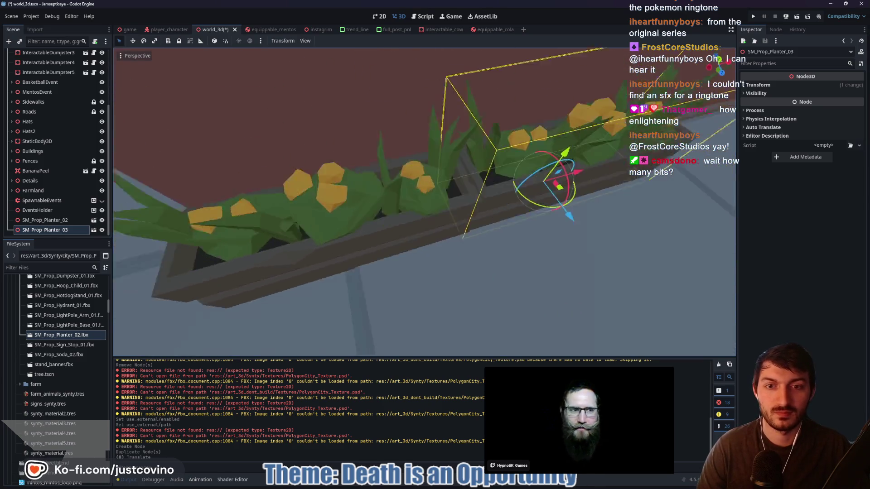
{"action": "scroll", "coordinate": [468, 220], "scroll_direction": "down", "scroll_amount": 5}
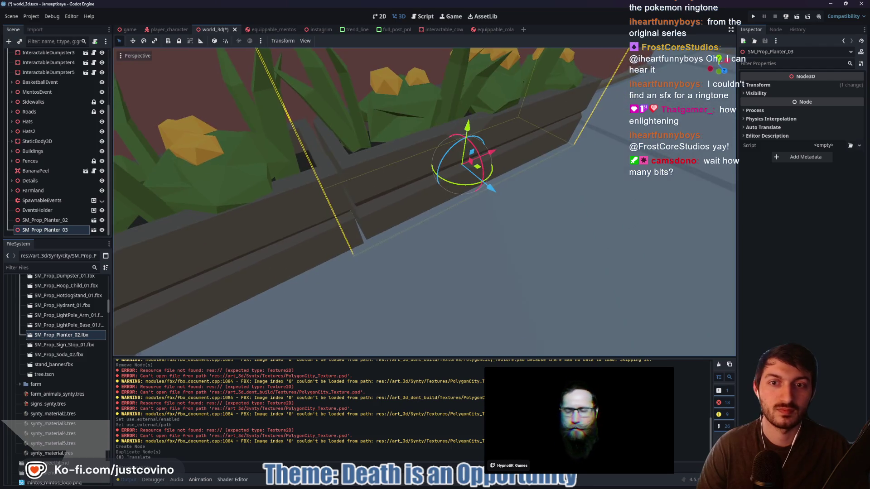
{"action": "left_click_drag", "start_coordinate": [468, 221], "coordinate": [476, 276]}
{"action": "left_click_drag", "start_coordinate": [451, 128], "coordinate": [465, 127]}
{"action": "left_click_drag", "start_coordinate": [543, 161], "coordinate": [533, 182]}
Duplicate the planter as SM_Prop_Planter_04, line it up with the others, and switch to the livestream browser
{"action": "key", "text": "ctrl+d"}
{"action": "left_click_drag", "start_coordinate": [362, 192], "coordinate": [551, 204]}
{"action": "left_click_drag", "start_coordinate": [450, 224], "coordinate": [445, 223]}
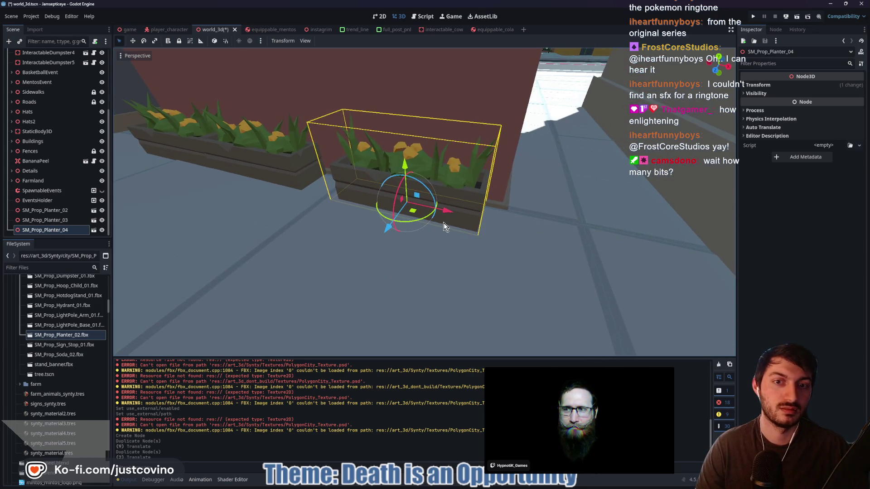
{"action": "key", "text": "alt+Tab"}
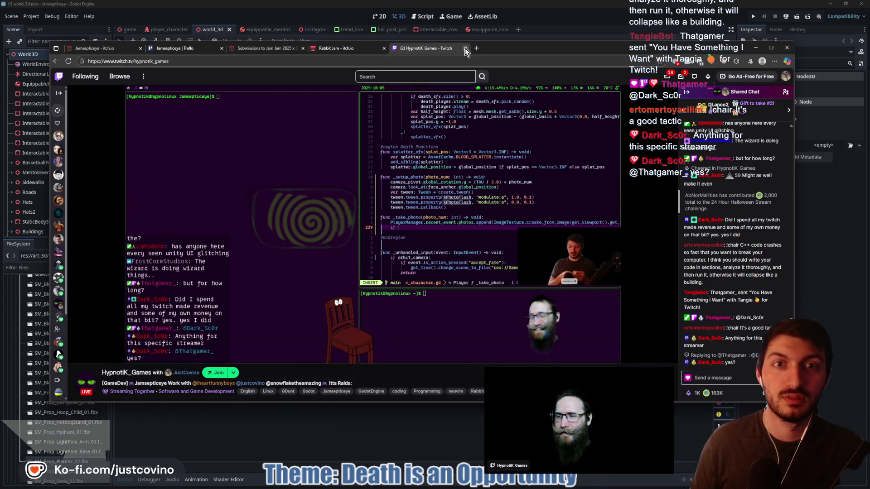
Return to Godot, confirm GitHub Desktop shows no local changes, and check the itch.io Rabbit Jam page
{"action": "left_click", "coordinate": [798, 261]}
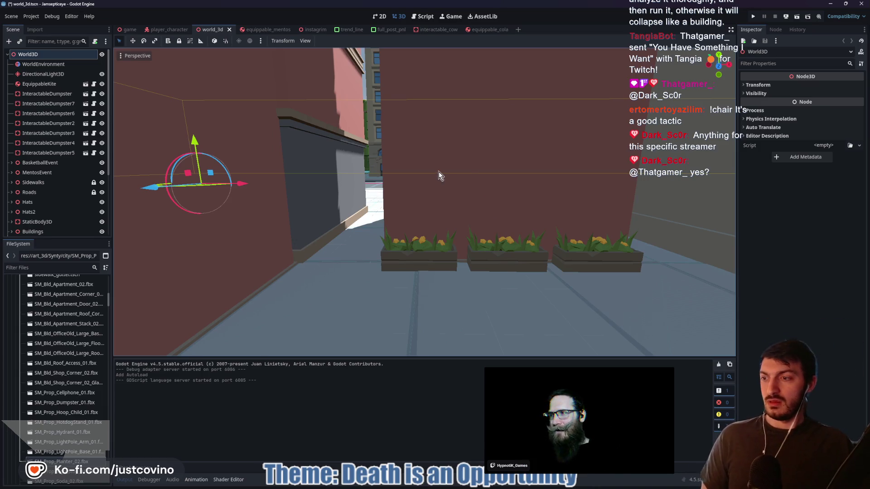
{"action": "mouse_move", "coordinate": [366, 229]}
{"action": "left_mouse_down"}
{"action": "mouse_move", "coordinate": [453, 218]}
{"action": "mouse_move", "coordinate": [406, 244]}
{"action": "left_mouse_up"}
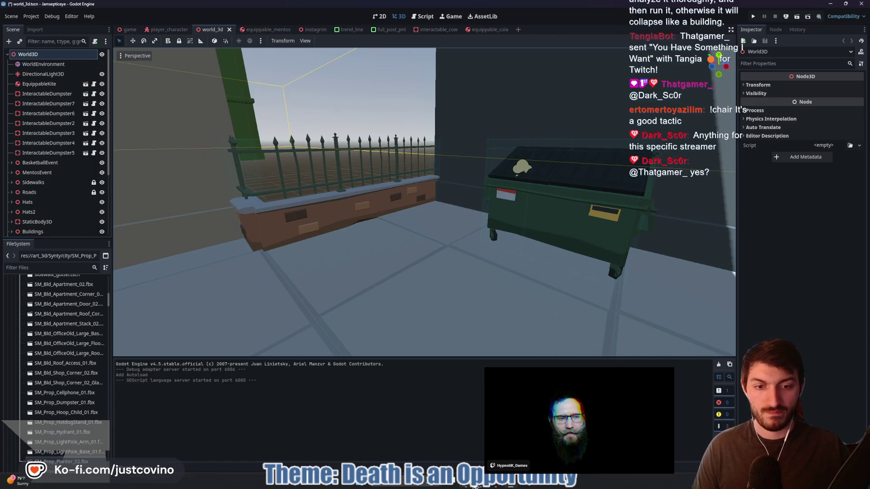
{"action": "left_click", "coordinate": [495, 485]}
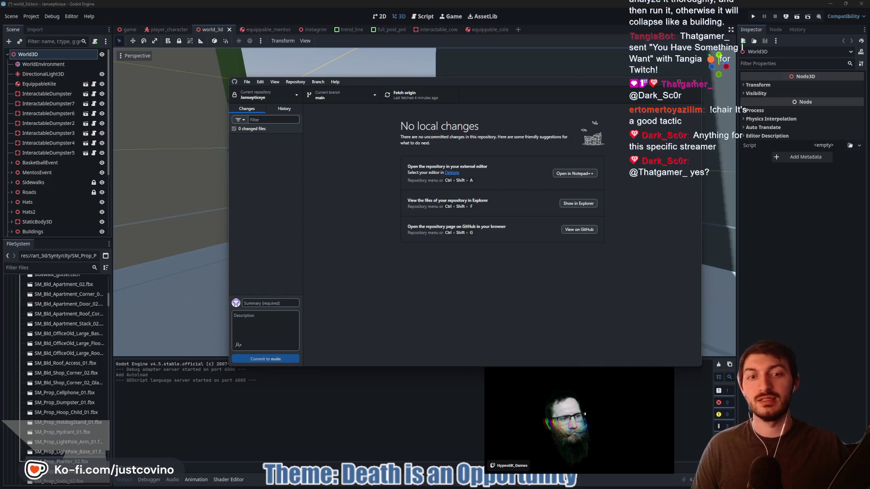
{"action": "key", "text": "alt+Tab"}
{"action": "left_click", "coordinate": [475, 487]}
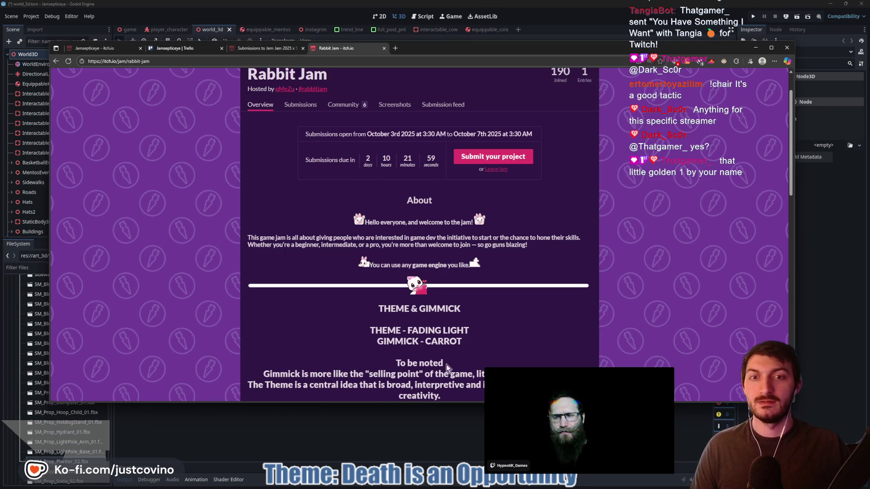
{"action": "key", "text": "alt+Tab"}
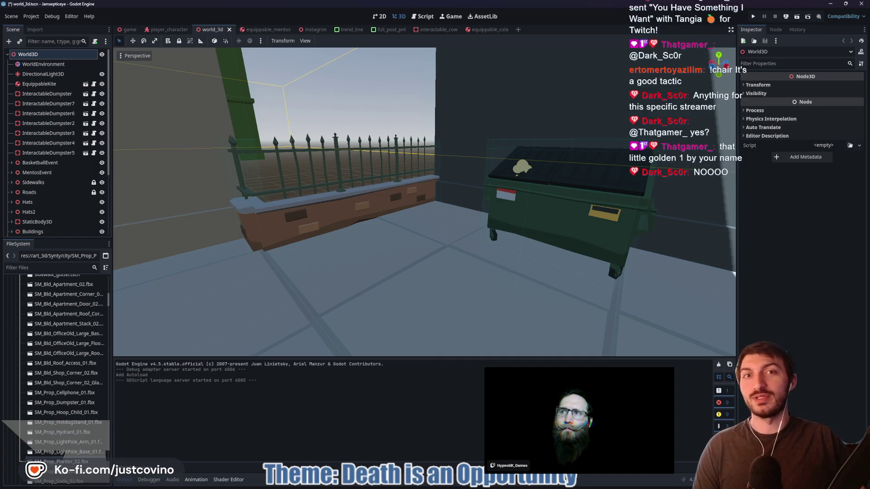
Bring the browser with the itch.io Rabbit Jam page back in front of Godot
{"action": "key", "text": "alt+Tab"}
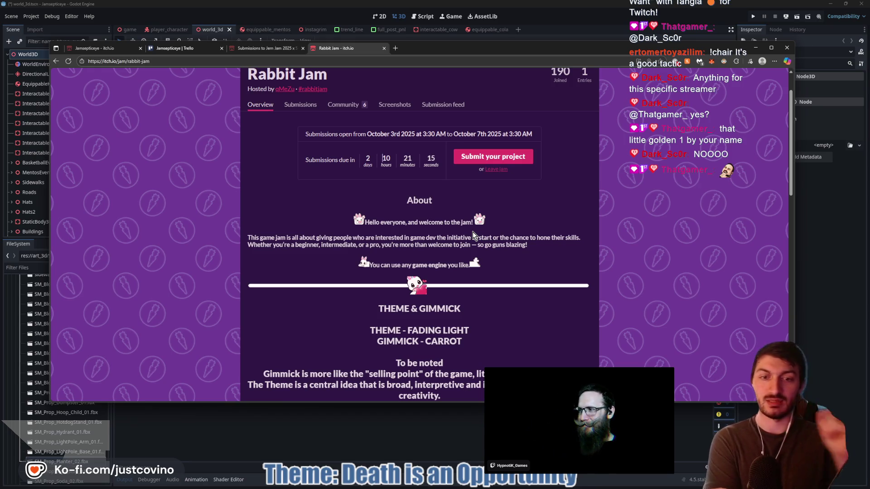
{"action": "scroll", "coordinate": [475, 252], "scroll_direction": "down", "scroll_amount": 2}
{"action": "scroll", "coordinate": [474, 253], "scroll_direction": "down", "scroll_amount": 1}
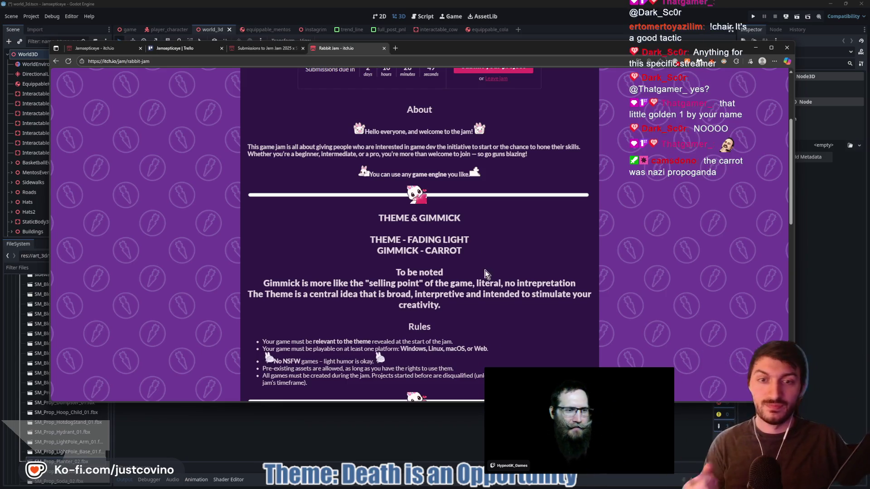
Hide the browser, pull the viewport camera back over the plaza, and save world_3d
{"action": "left_click", "coordinate": [474, 442]}
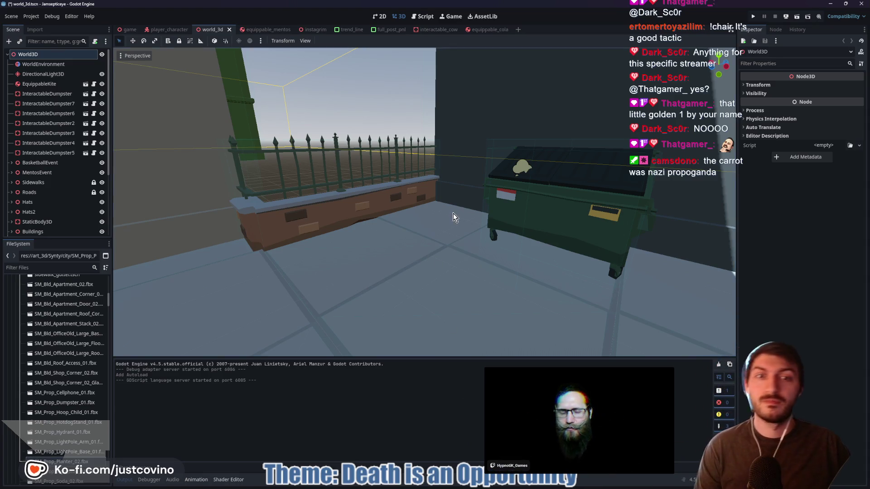
{"action": "key", "text": "s"}
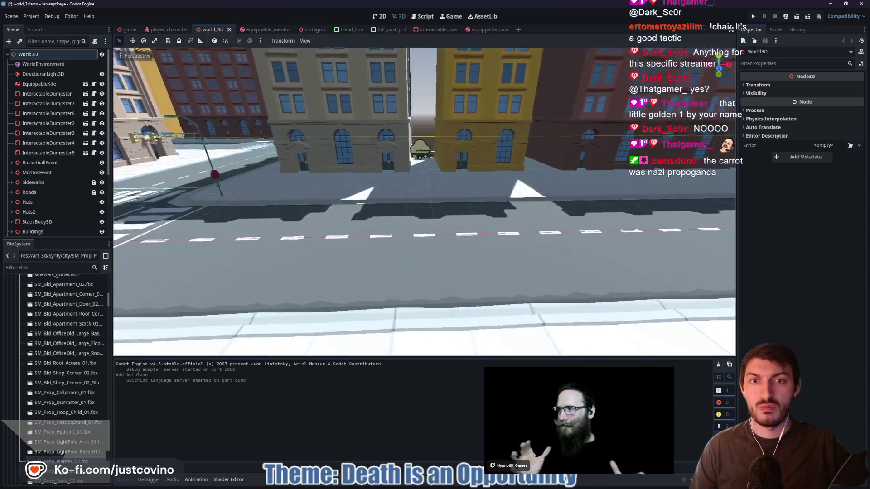
{"action": "key", "text": "s"}
{"action": "key", "text": "ctrl+s"}
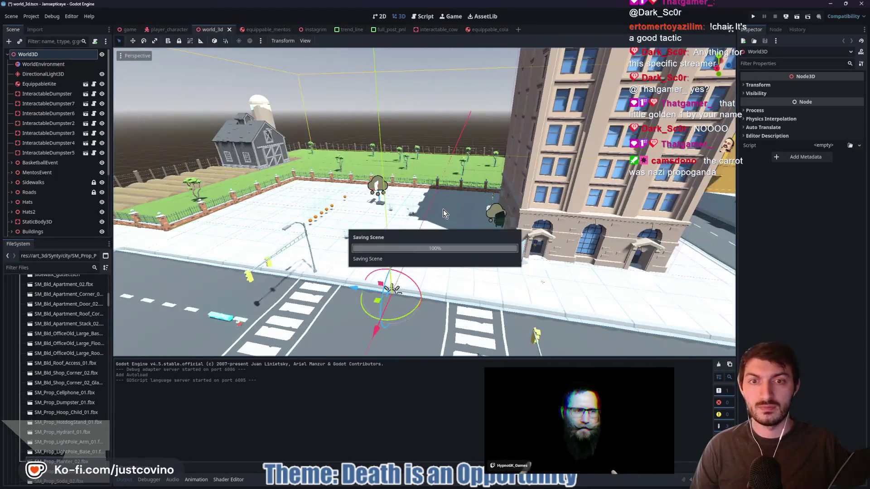
{"action": "left_click", "coordinate": [785, 18]}
Run the web build in the browser, start a New Game, then close the test tab
{"action": "left_click", "coordinate": [815, 37]}
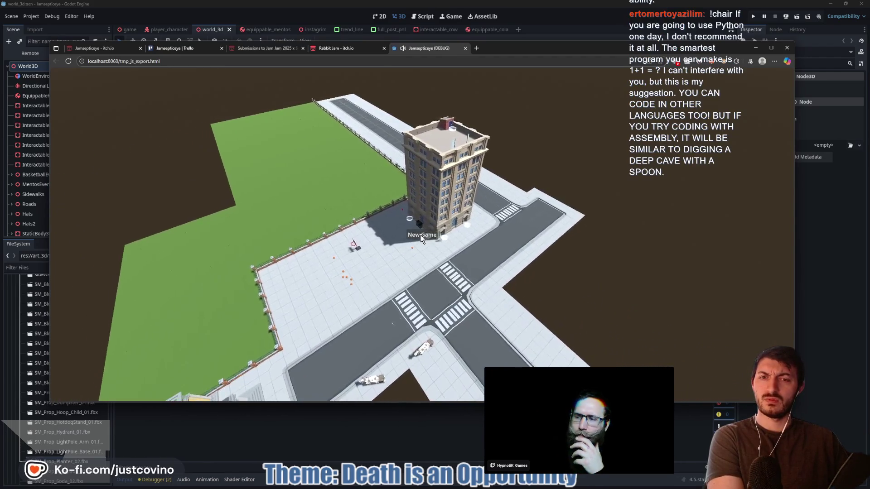
{"action": "left_click", "coordinate": [420, 235]}
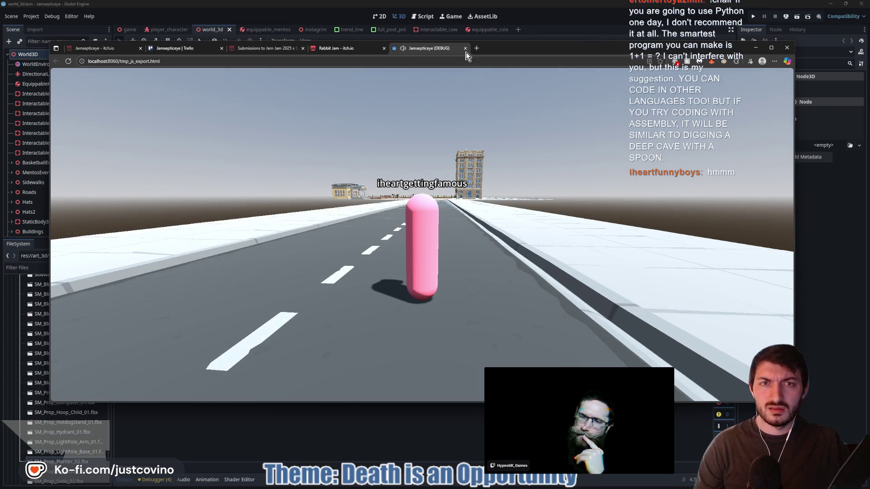
{"action": "left_click", "coordinate": [465, 48]}
Open Project > Export and scroll through the Web (Runnable) preset options
{"action": "left_click", "coordinate": [31, 16]}
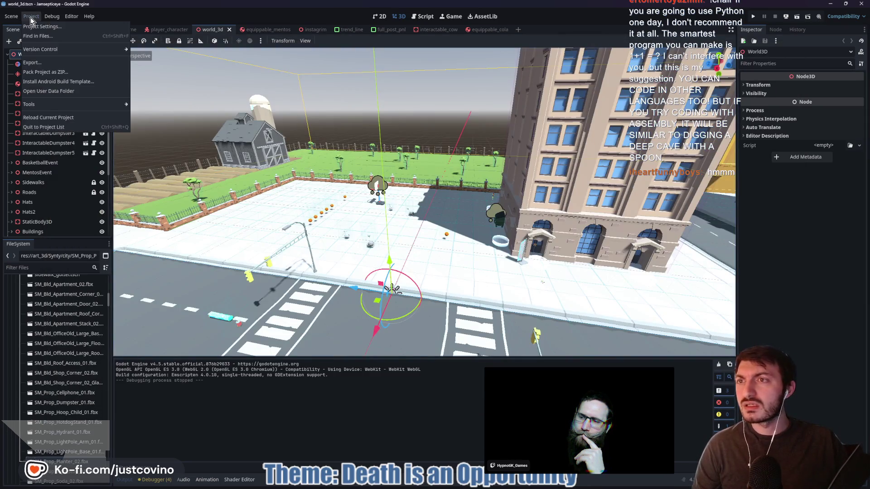
{"action": "mouse_move", "coordinate": [46, 17]}
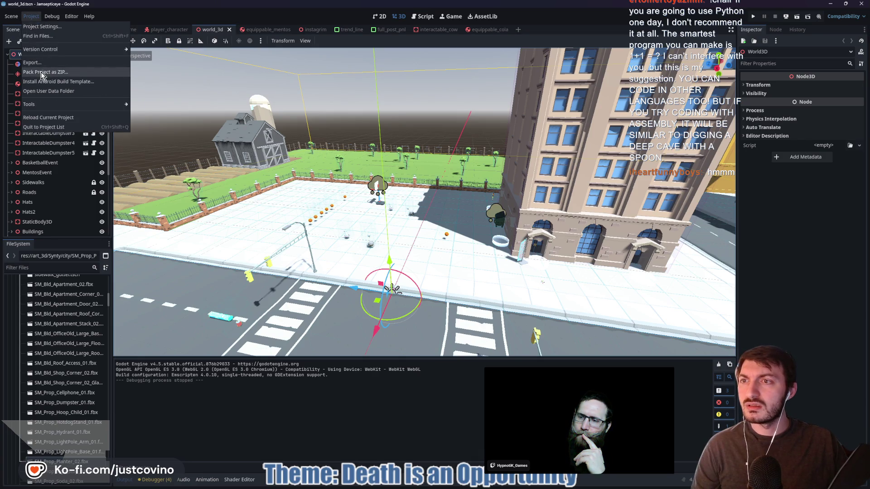
{"action": "left_click", "coordinate": [34, 62]}
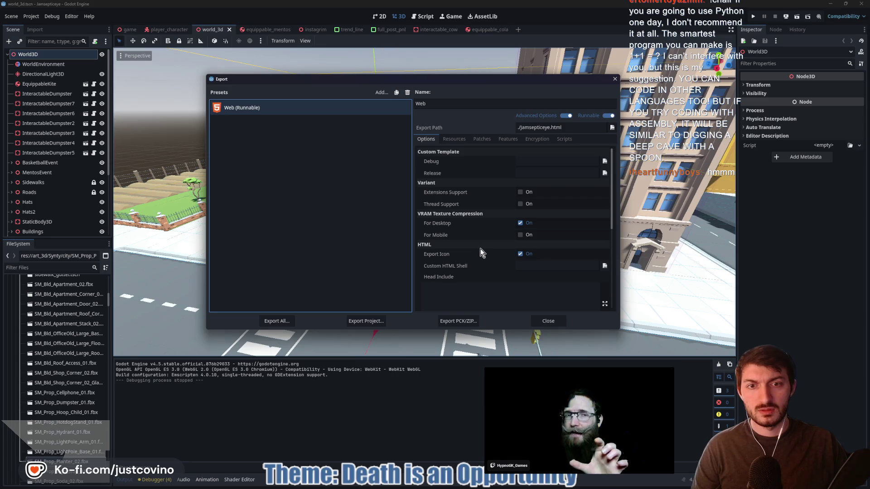
{"action": "mouse_move", "coordinate": [477, 239]}
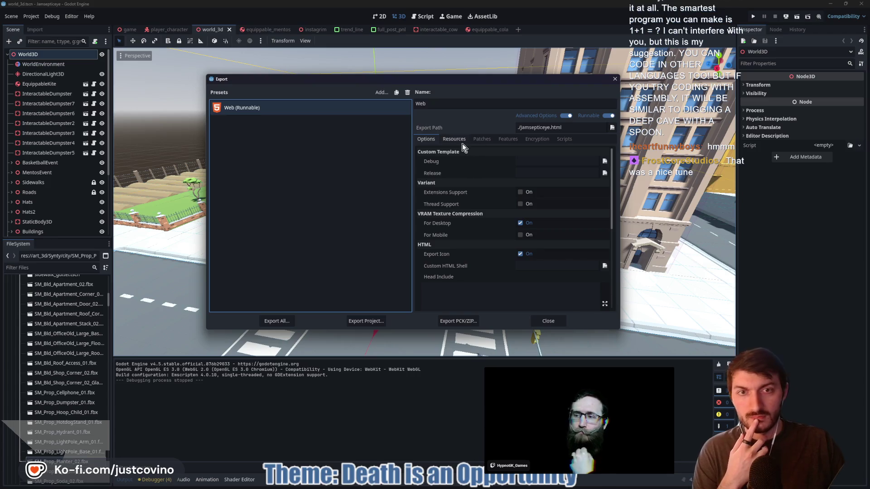
{"action": "scroll", "coordinate": [469, 187], "scroll_direction": "down", "scroll_amount": 6}
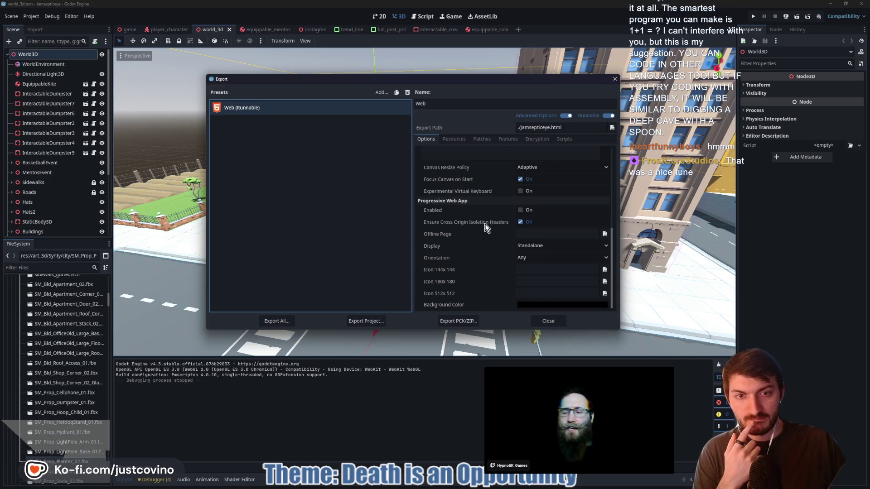
{"action": "scroll", "coordinate": [475, 190], "scroll_direction": "up", "scroll_amount": 5}
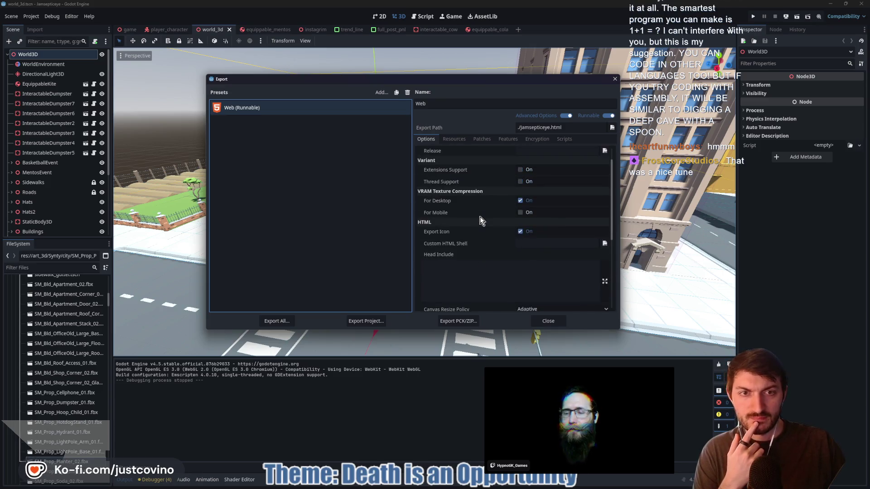
Review the Resources, Patches, Features, Encryption and Scripts tabs, then widen the dialog
{"action": "left_click", "coordinate": [461, 141]}
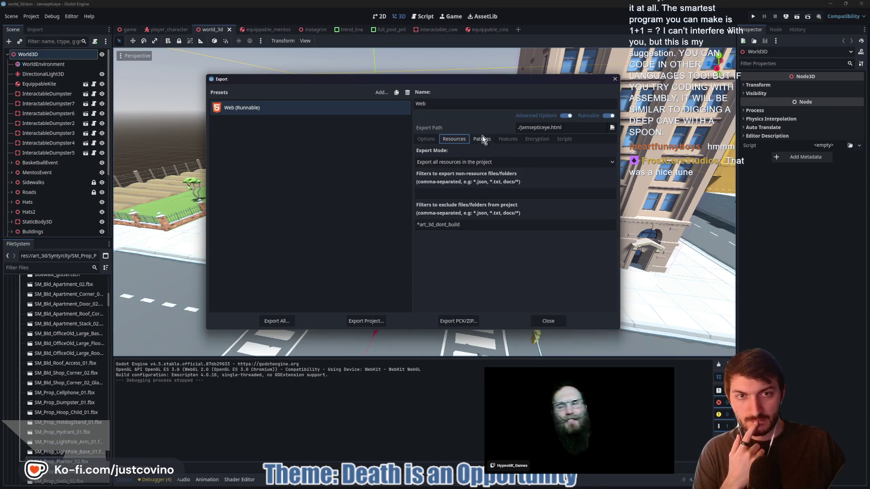
{"action": "left_click", "coordinate": [487, 141]}
{"action": "left_click", "coordinate": [507, 141]}
{"action": "left_click", "coordinate": [539, 140]}
{"action": "left_click", "coordinate": [557, 141]}
{"action": "left_click", "coordinate": [428, 140]}
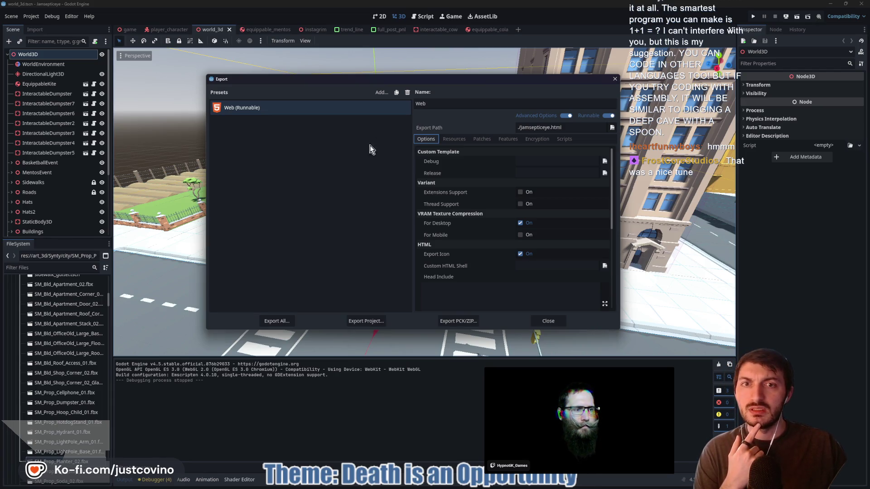
{"action": "left_click_drag", "start_coordinate": [205, 196], "coordinate": [172, 197]}
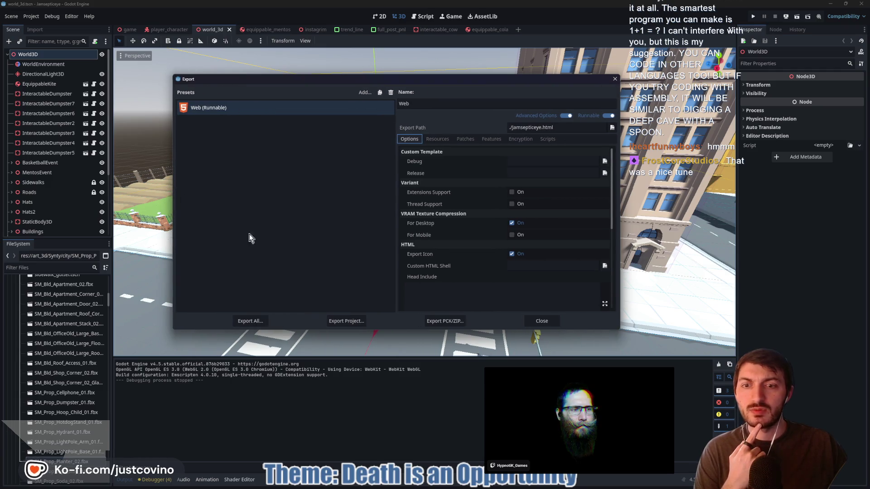
Start the web export and create a new Instagrim_WEB folder on the Desktop
{"action": "left_click", "coordinate": [337, 321]}
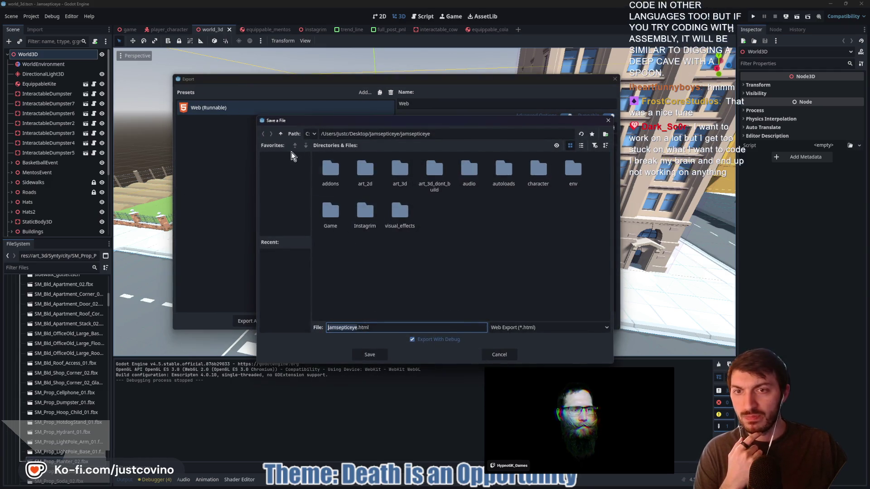
{"action": "left_click", "coordinate": [282, 135]}
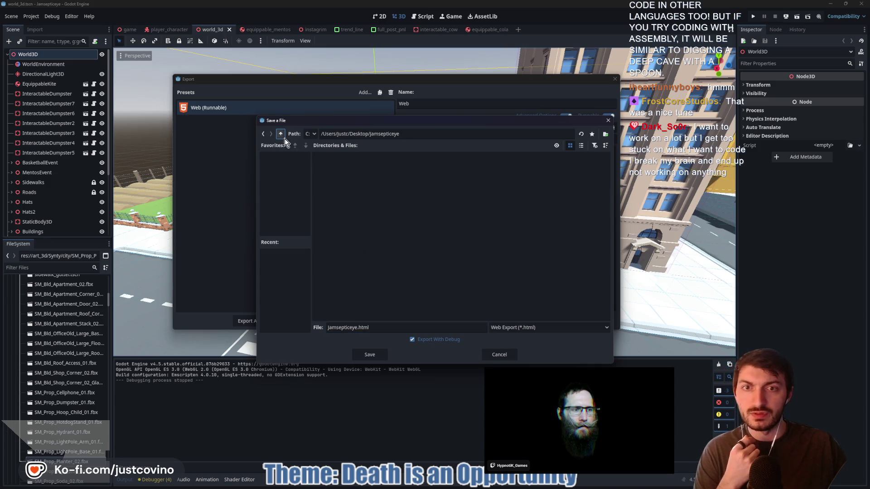
{"action": "left_click", "coordinate": [281, 134]}
{"action": "scroll", "coordinate": [496, 302], "scroll_direction": "down", "scroll_amount": 5}
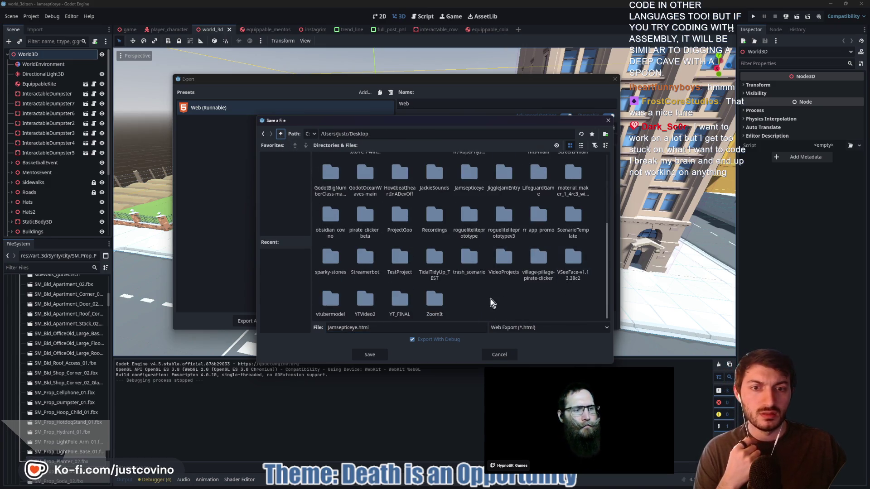
{"action": "right_click", "coordinate": [487, 299]}
{"action": "left_click", "coordinate": [499, 310]}
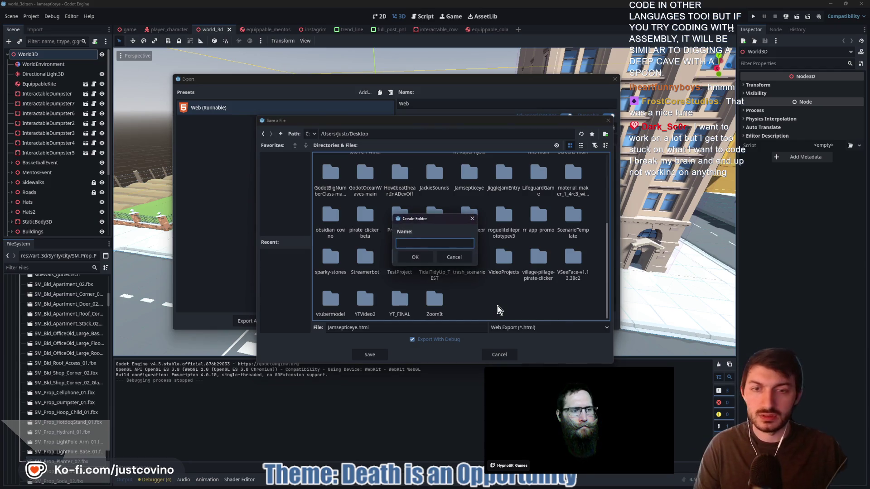
{"action": "type", "text": "Jamseptic"}
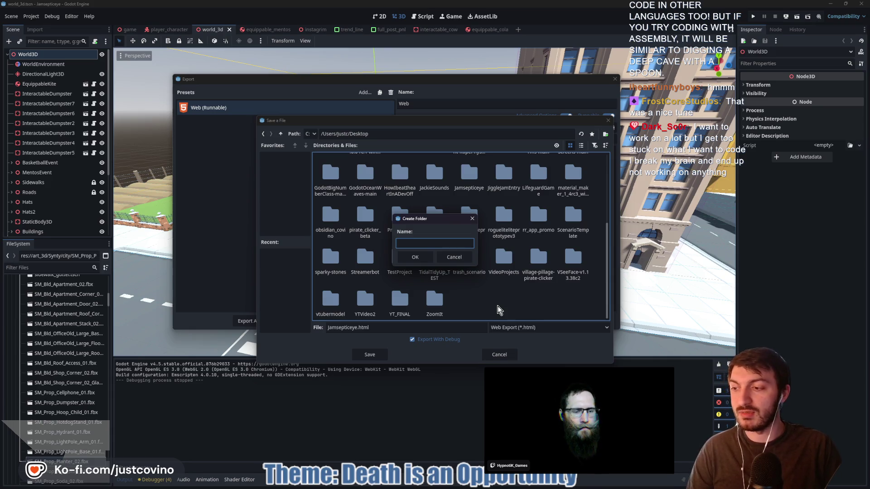
{"action": "type", "text": "nstagrim_WEB"}
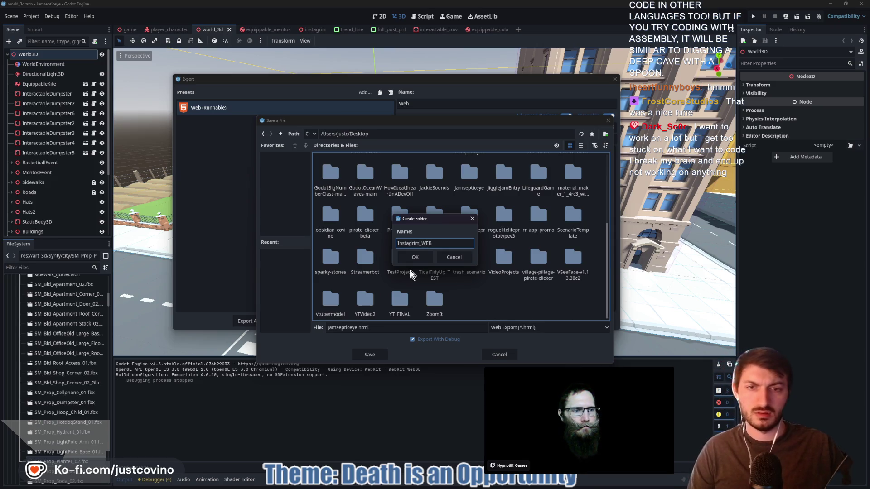
{"action": "left_click", "coordinate": [415, 257]}
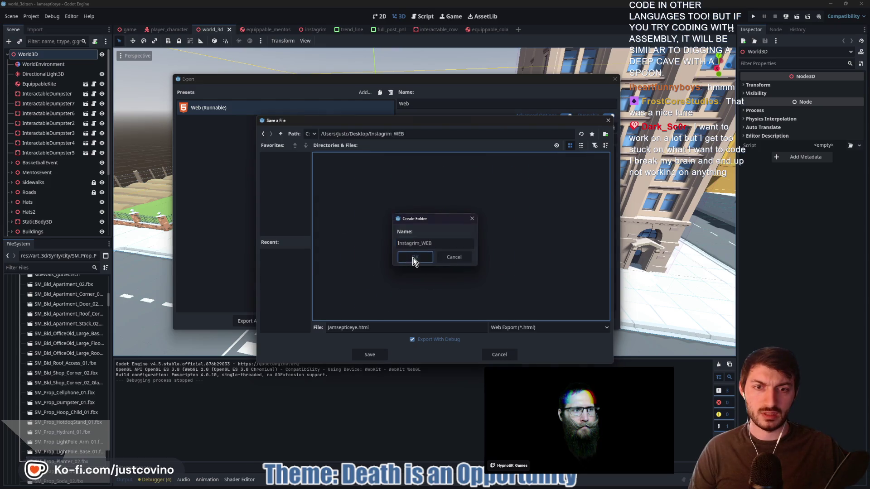
Export the web build as index.html into Instagrim_WEB and close the Export dialog
{"action": "left_click_drag", "start_coordinate": [356, 328], "coordinate": [304, 326]}
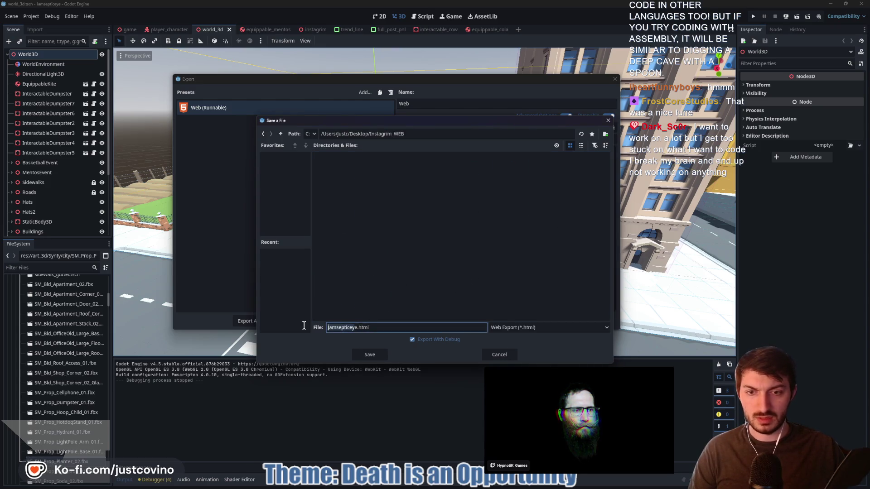
{"action": "type", "text": "index"}
{"action": "left_click", "coordinate": [372, 353]}
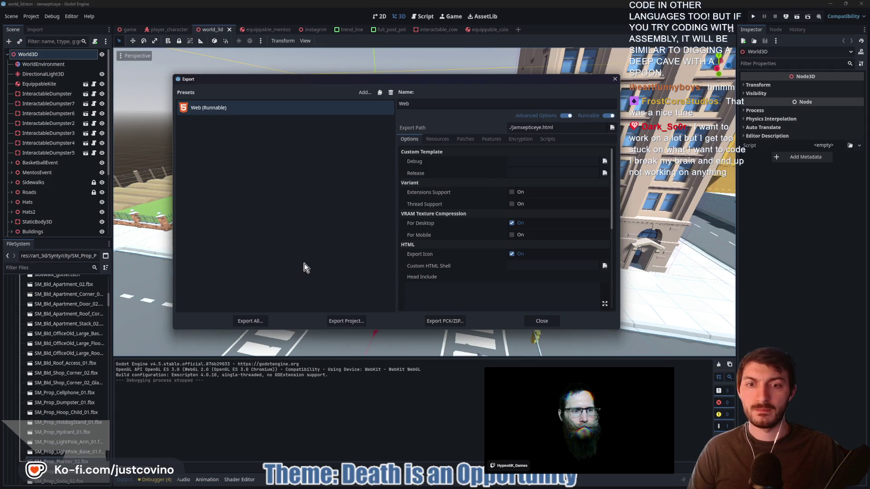
{"action": "left_click", "coordinate": [543, 320]}
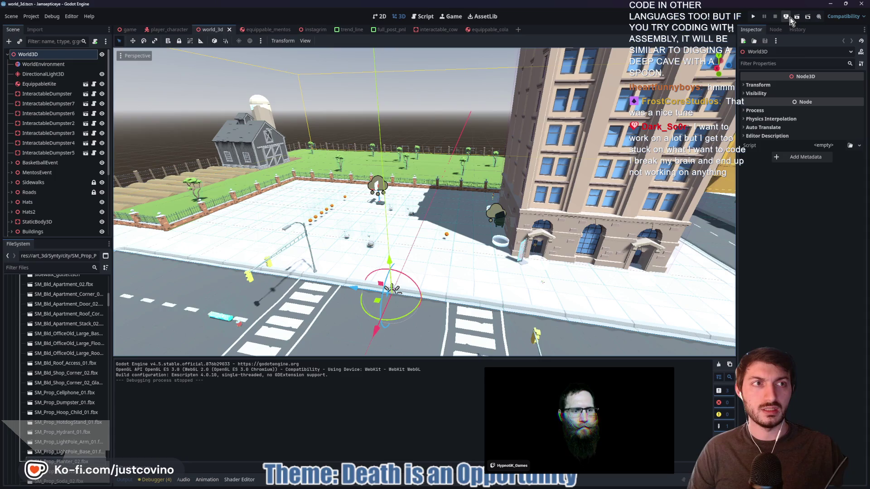
Re-export the project for the web, run it in the browser, and maximize the window
{"action": "left_click", "coordinate": [787, 17]}
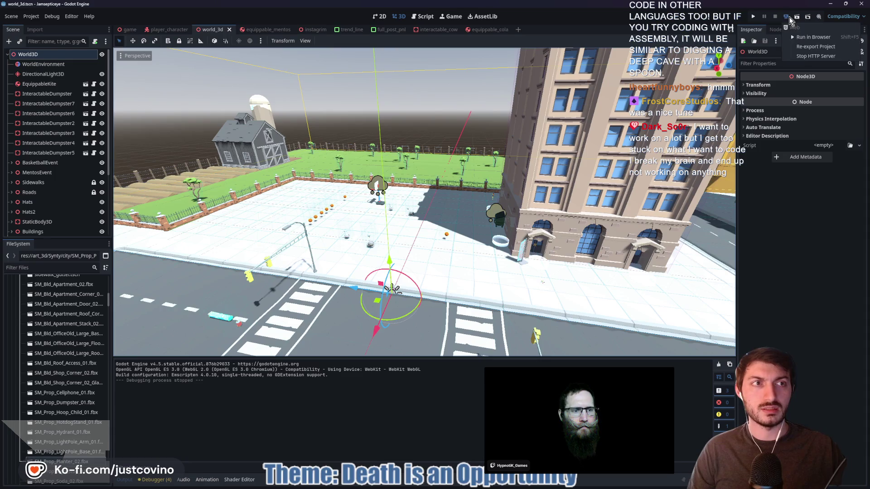
{"action": "left_click", "coordinate": [802, 47]}
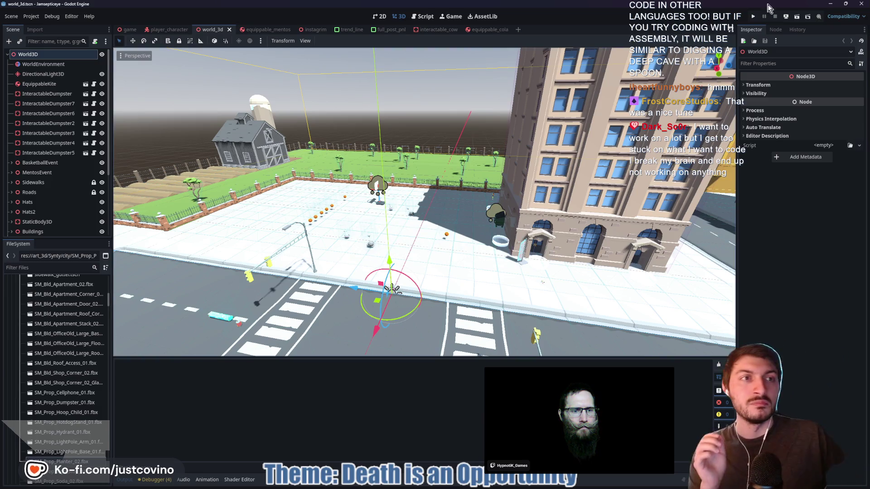
{"action": "left_click", "coordinate": [786, 18]}
{"action": "left_click", "coordinate": [803, 38]}
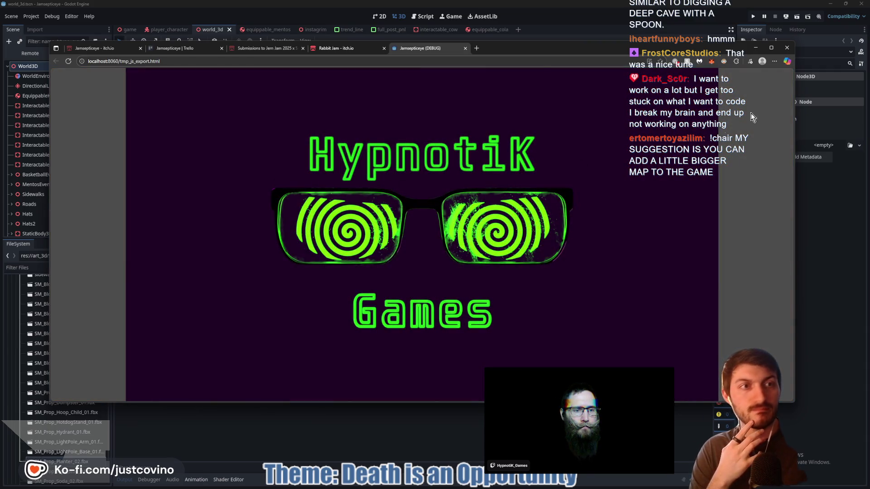
{"action": "left_click", "coordinate": [770, 48]}
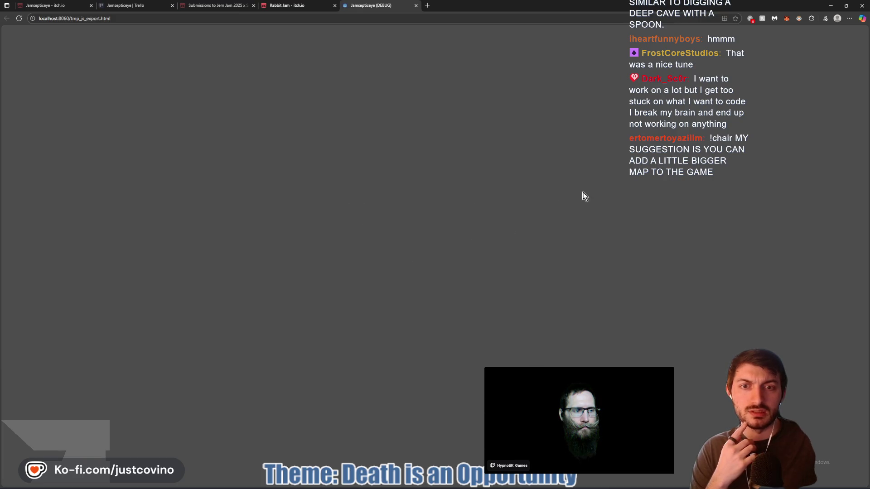
Click into the game to start the city level and look around with the mouse
{"action": "left_click", "coordinate": [478, 240]}
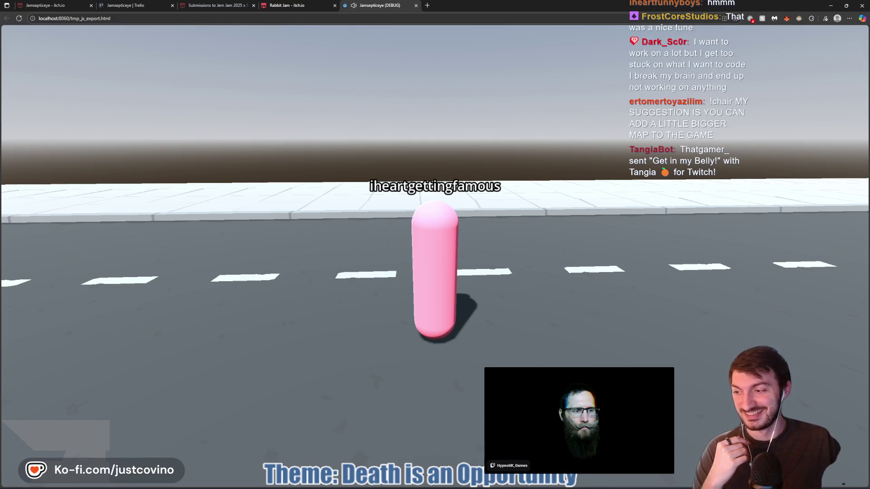
{"action": "mouse_move", "coordinate": [435, 245]}
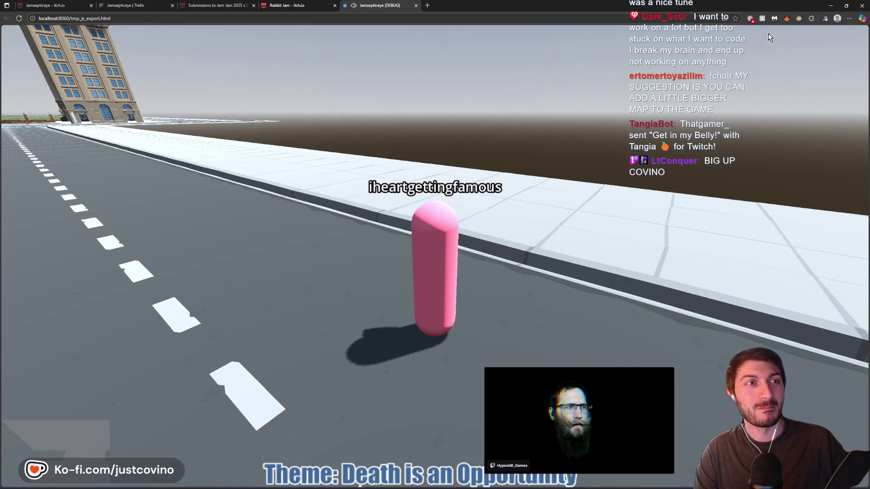
Close the game test tab and check back on the Godot editor
{"action": "left_click", "coordinate": [416, 5]}
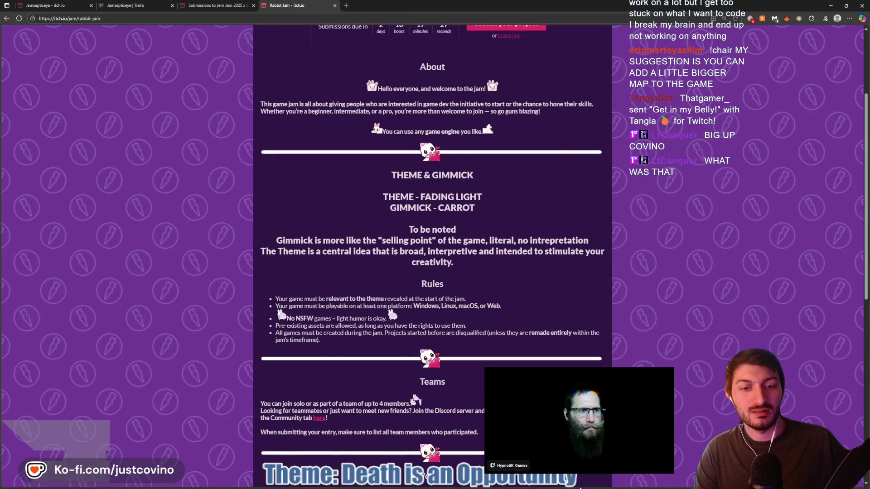
{"action": "left_click", "coordinate": [580, 482]}
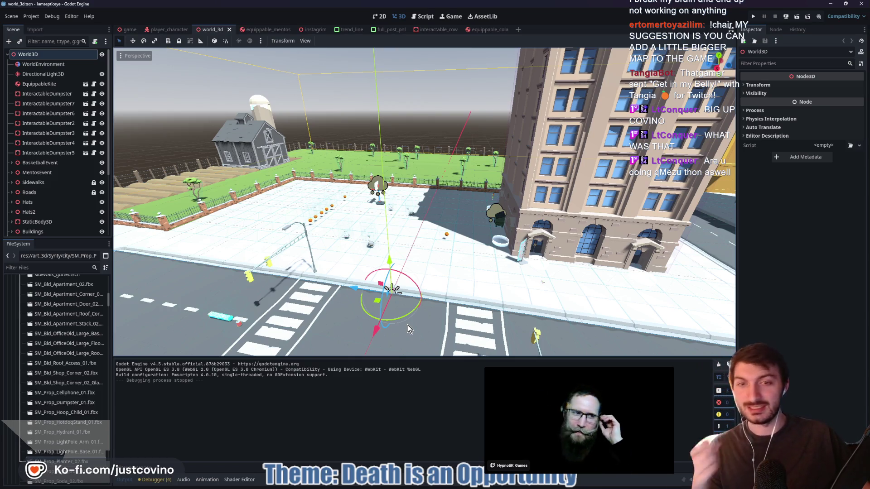
{"action": "mouse_move", "coordinate": [457, 486]}
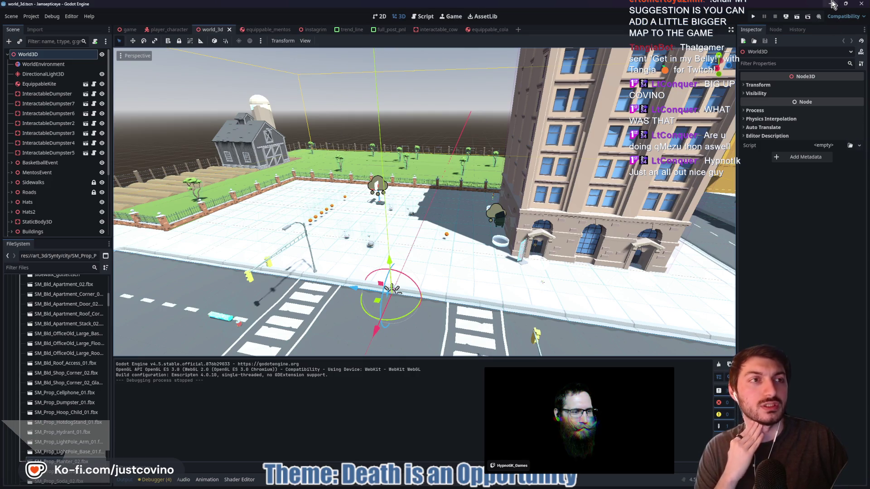
Minimize the editor and switch to the Jern Jam 2025 x SciAnts! submissions tab
{"action": "left_click", "coordinate": [833, 5]}
{"action": "scroll", "coordinate": [569, 178], "scroll_direction": "up", "scroll_amount": 5}
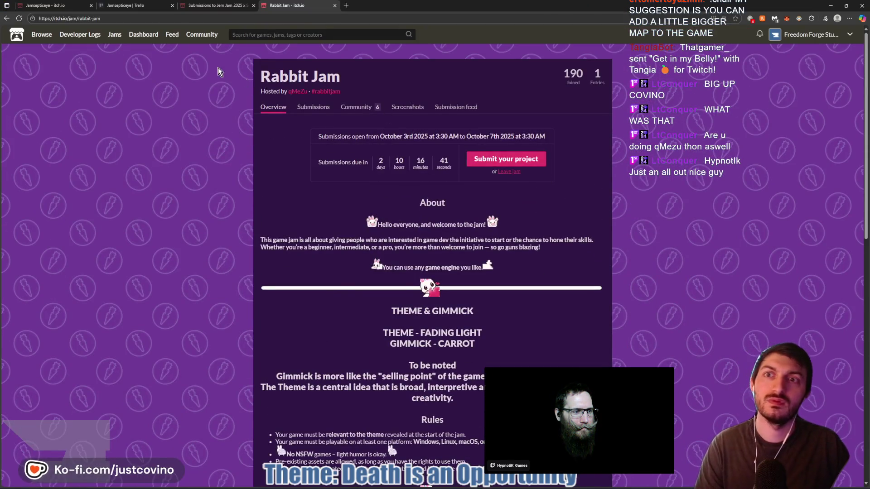
{"action": "key", "text": "ctrl+shift+Tab"}
{"action": "left_click", "coordinate": [850, 35]}
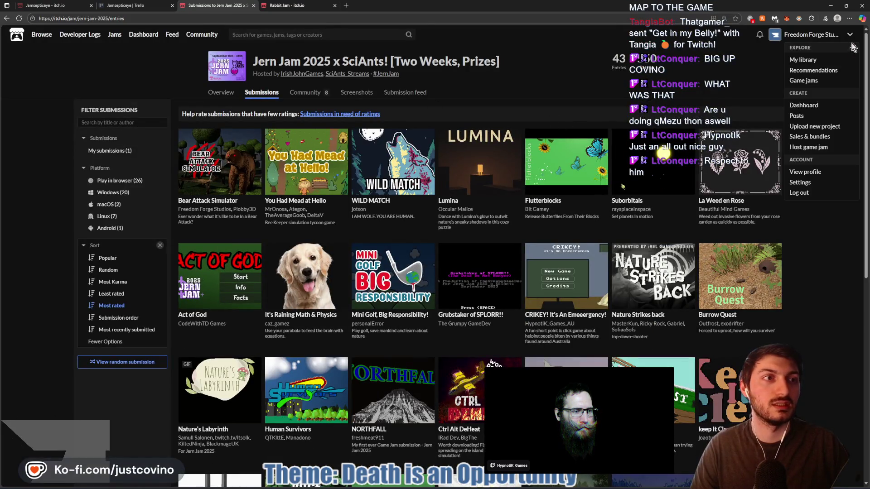
Go to the itch.io Creator Dashboard and start creating a new project
{"action": "left_click", "coordinate": [815, 107]}
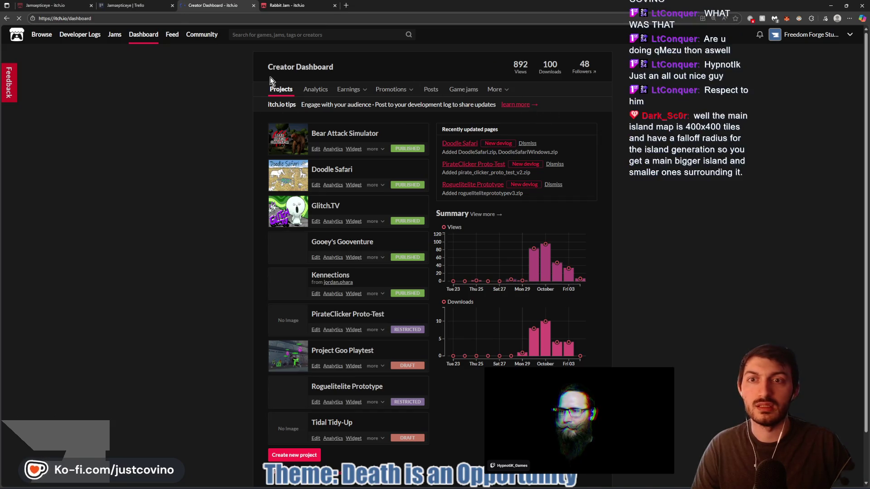
{"action": "left_click", "coordinate": [850, 35]}
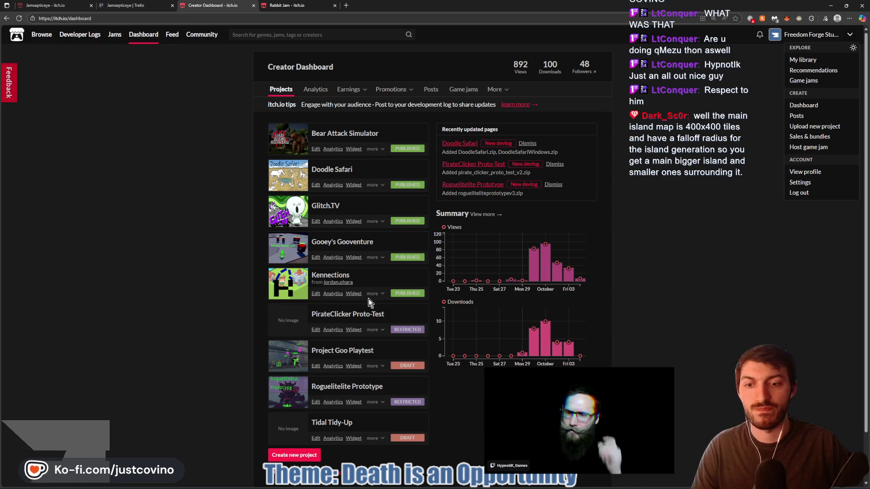
{"action": "left_click", "coordinate": [295, 454]}
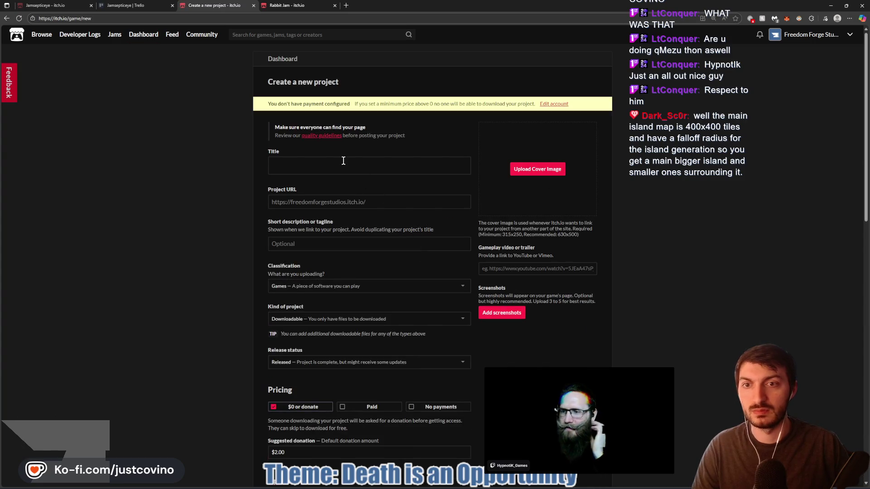
Fill the project form with title Instagrim, URL instagrim and kind HTML, then minimize the browser
{"action": "left_click", "coordinate": [343, 160]}
{"action": "type", "text": "Instagrim"}
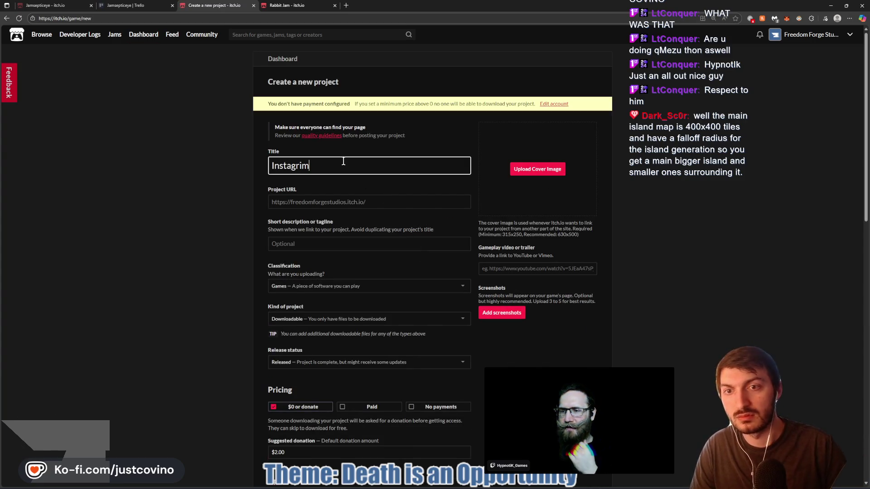
{"action": "left_click", "coordinate": [399, 202]}
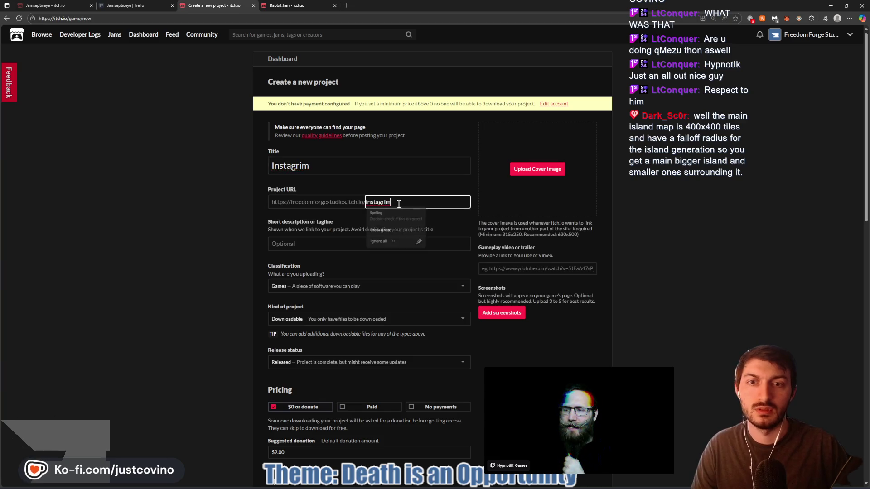
{"action": "left_click", "coordinate": [342, 218]}
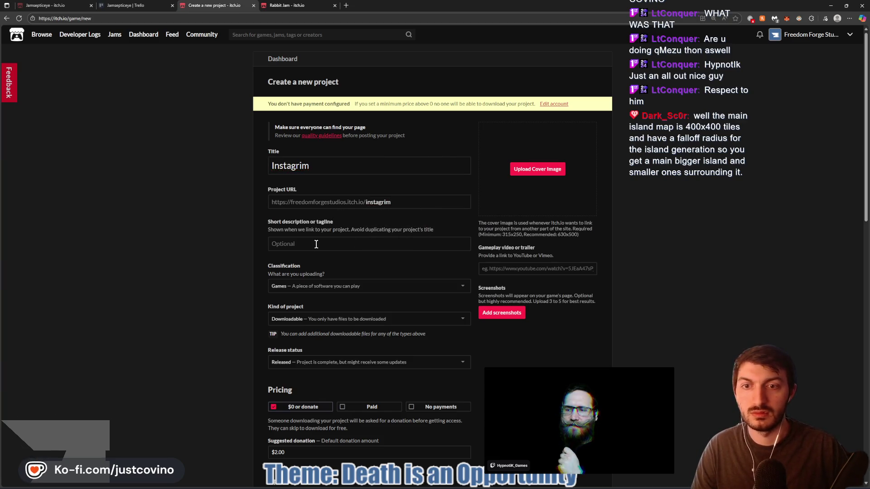
{"action": "scroll", "coordinate": [342, 259], "scroll_direction": "down", "scroll_amount": 1}
{"action": "scroll", "coordinate": [348, 247], "scroll_direction": "down", "scroll_amount": 2}
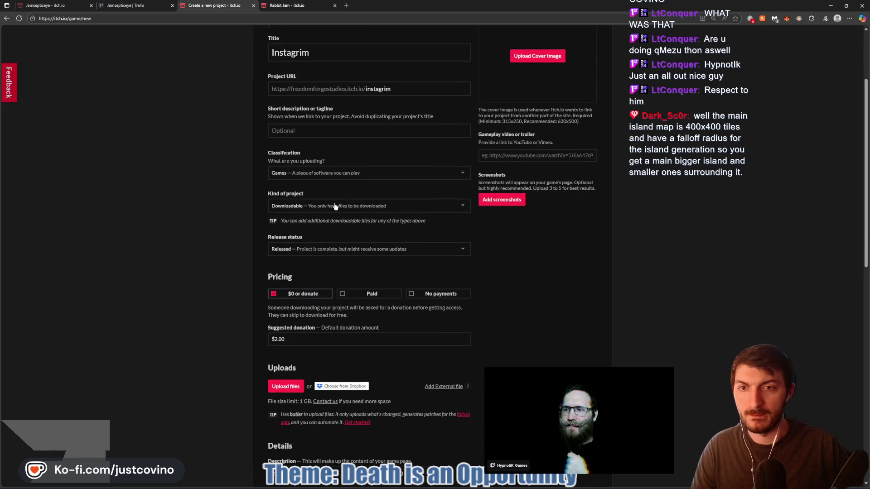
{"action": "left_click", "coordinate": [331, 206]}
{"action": "left_click", "coordinate": [312, 228]}
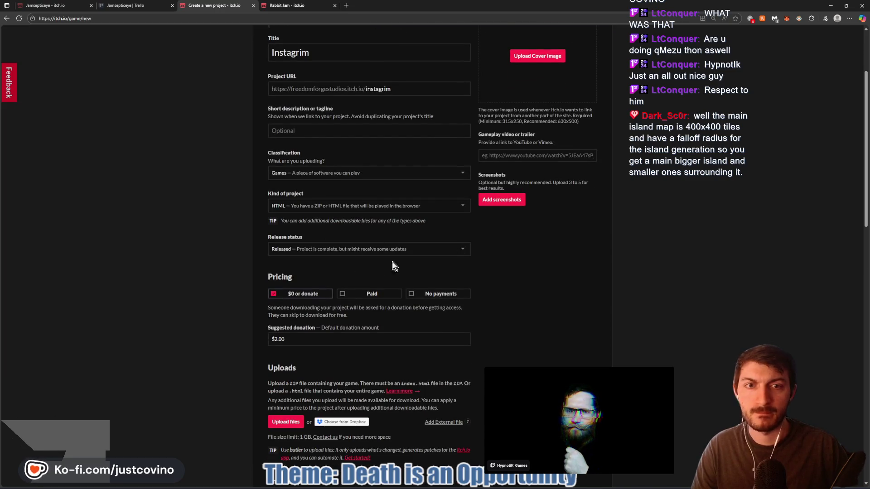
{"action": "scroll", "coordinate": [483, 275], "scroll_direction": "down", "scroll_amount": 3}
{"action": "scroll", "coordinate": [482, 275], "scroll_direction": "up", "scroll_amount": 5}
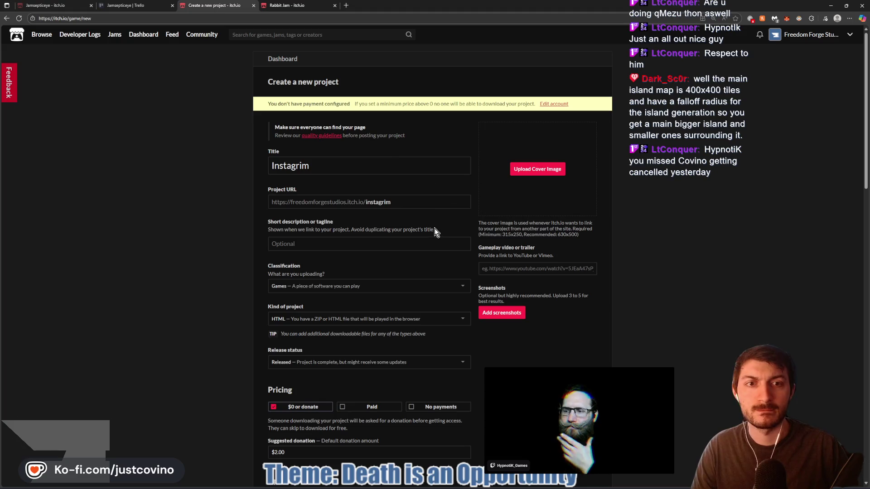
{"action": "scroll", "coordinate": [434, 231], "scroll_direction": "down", "scroll_amount": 4}
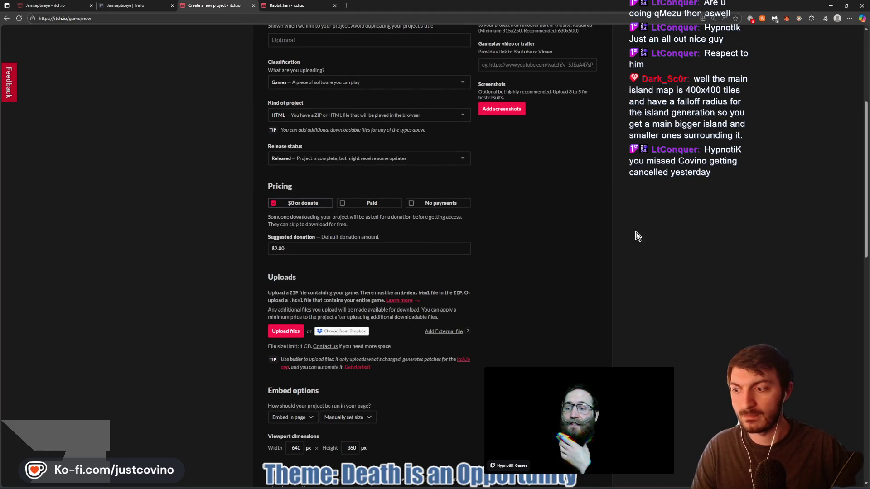
{"action": "left_click", "coordinate": [831, 6]}
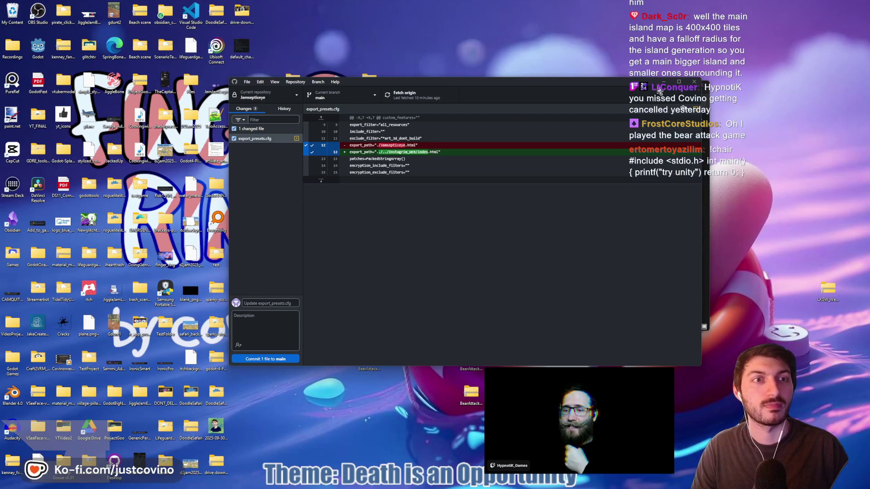
Minimize GitHub Desktop and the Explorer window to reveal the Instagrim_WEB folder
{"action": "left_click", "coordinate": [663, 82]}
{"action": "left_click", "coordinate": [672, 86]}
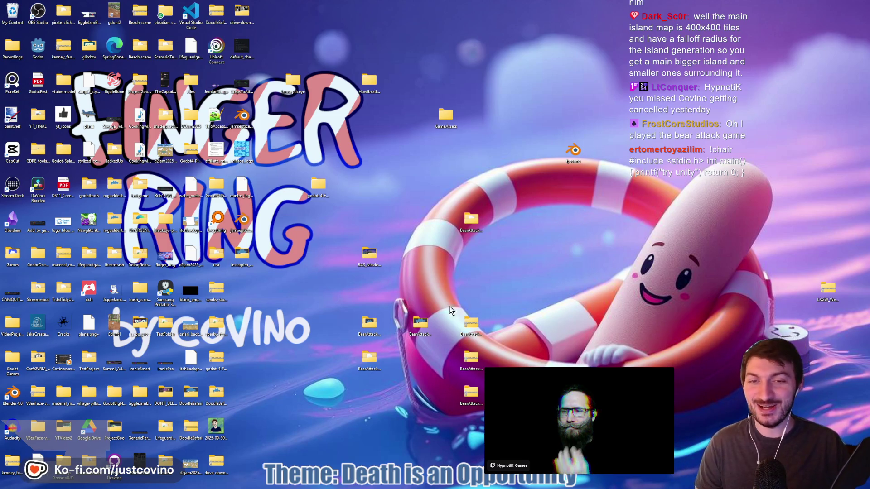
Compress the Instagrim_WEB desktop folder into a ZIP file and place it beside the folder
{"action": "right_click", "coordinate": [243, 257]}
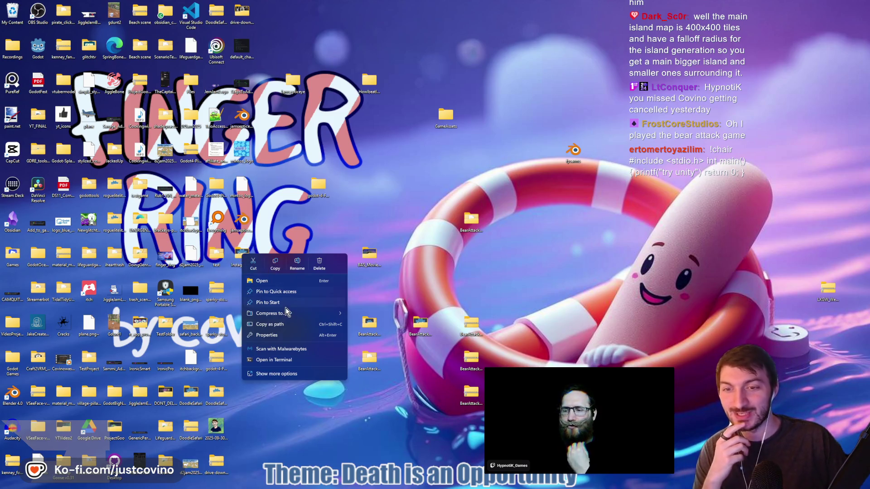
{"action": "mouse_move", "coordinate": [286, 312]}
{"action": "left_click", "coordinate": [352, 316]}
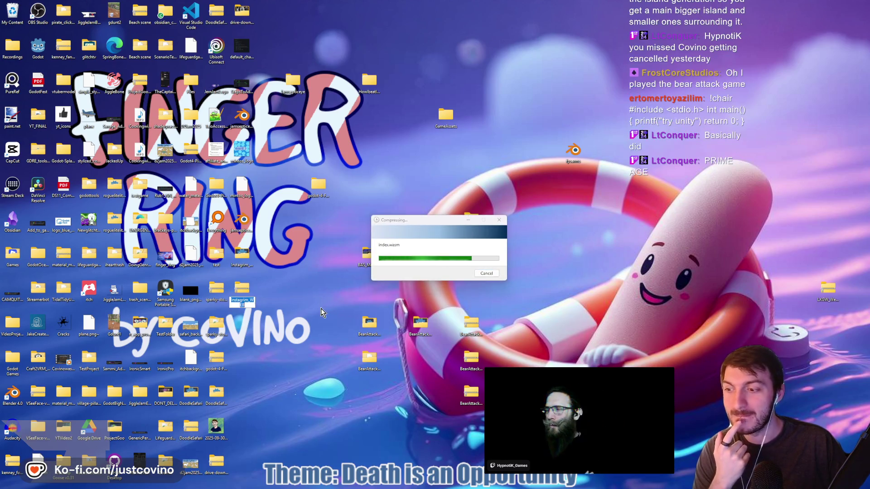
{"action": "key", "text": "Return"}
{"action": "mouse_move", "coordinate": [258, 285]}
{"action": "left_mouse_down"}
{"action": "mouse_move", "coordinate": [290, 292]}
{"action": "mouse_move", "coordinate": [282, 250]}
{"action": "left_mouse_up"}
Open the itch.io upload file picker and find the Instagrim_WEB item on the Desktop
{"action": "key", "text": "alt+Tab"}
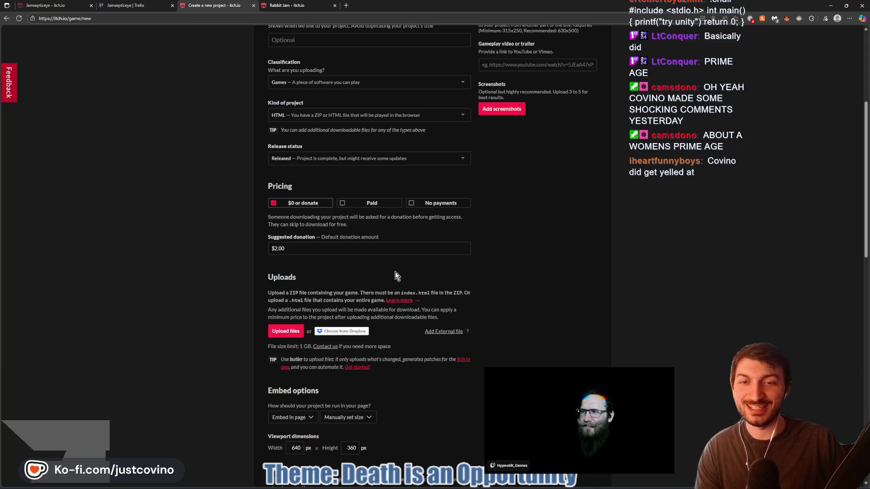
{"action": "left_click", "coordinate": [285, 331]}
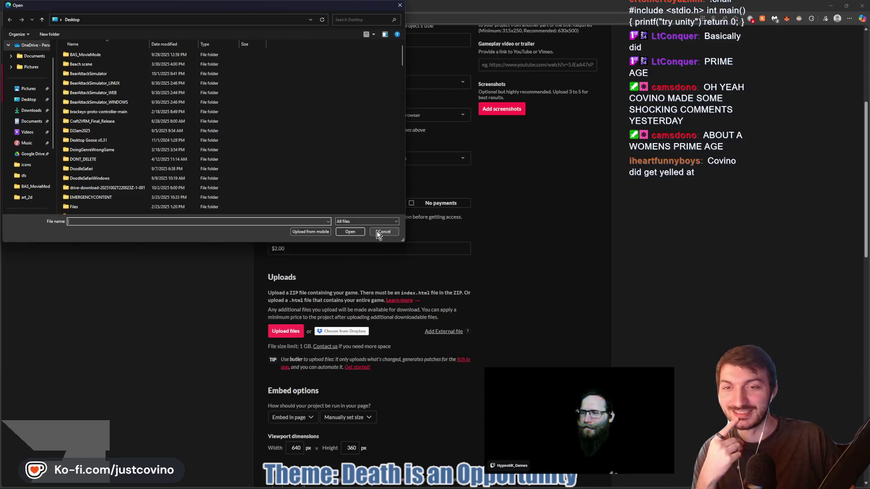
{"action": "scroll", "coordinate": [109, 143], "scroll_direction": "down", "scroll_amount": 2}
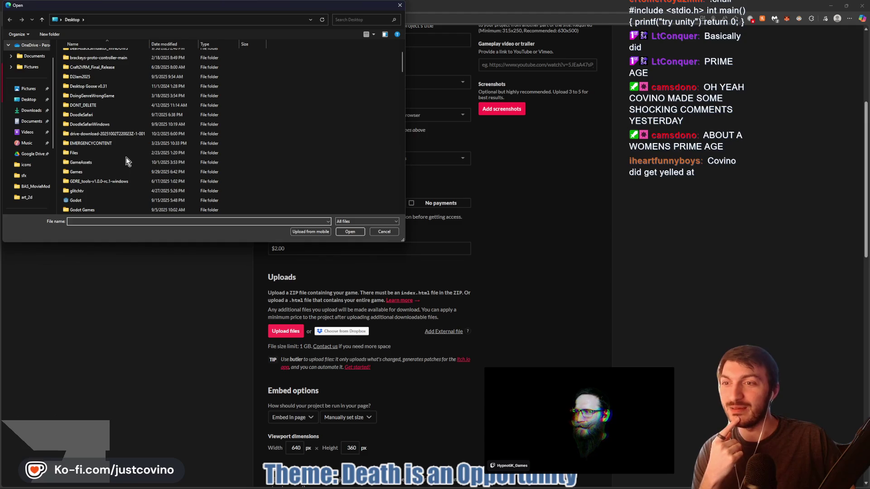
{"action": "scroll", "coordinate": [117, 164], "scroll_direction": "down", "scroll_amount": 1}
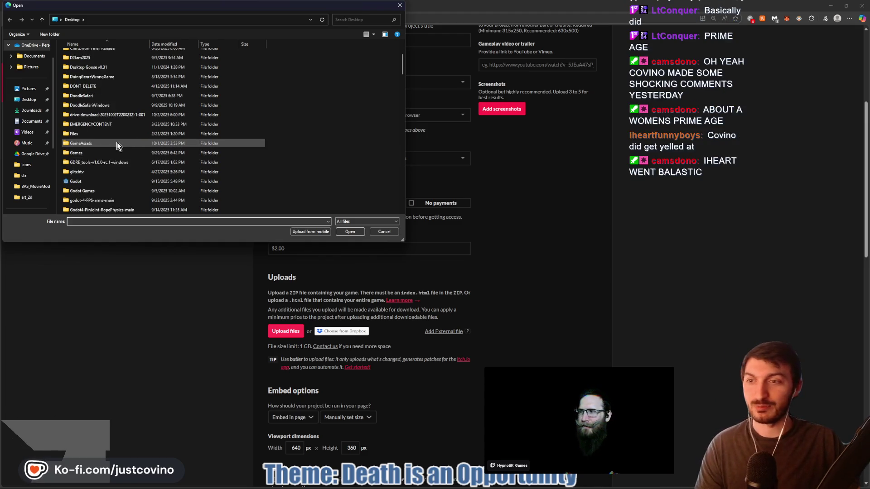
{"action": "scroll", "coordinate": [122, 172], "scroll_direction": "down", "scroll_amount": 1}
{"action": "scroll", "coordinate": [121, 175], "scroll_direction": "down", "scroll_amount": 2}
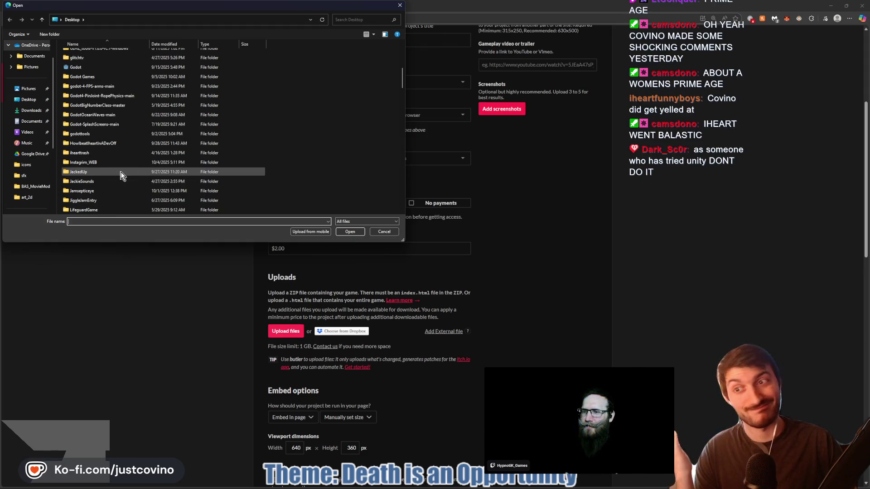
{"action": "left_click", "coordinate": [110, 162]}
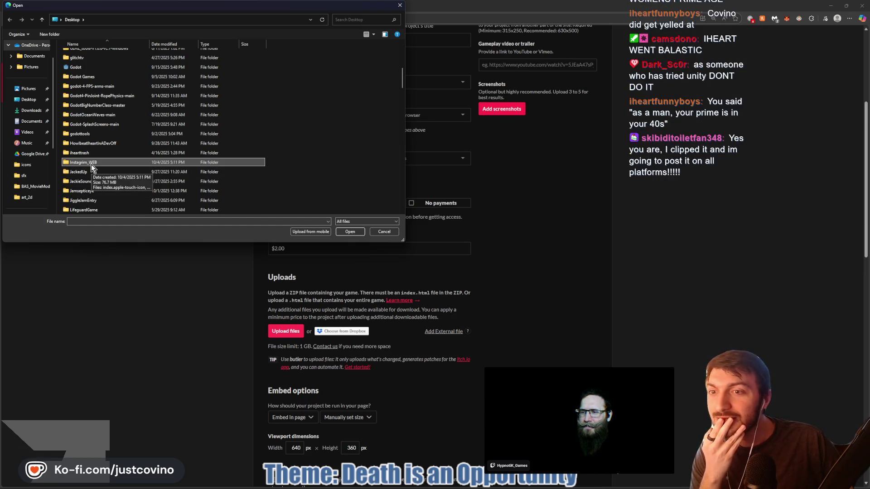
Select Instagrim_WEB.zip from the Desktop and start uploading it to the project
{"action": "scroll", "coordinate": [93, 167], "scroll_direction": "down", "scroll_amount": 10}
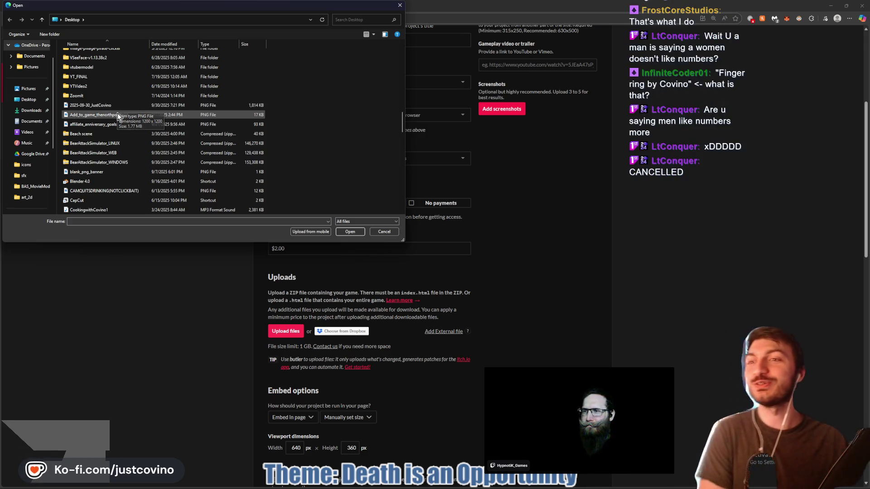
{"action": "scroll", "coordinate": [127, 85], "scroll_direction": "down", "scroll_amount": 1}
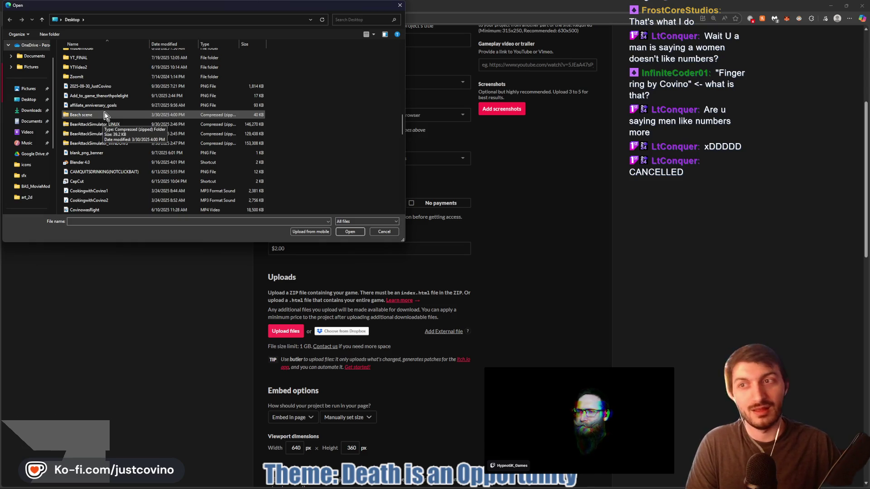
{"action": "scroll", "coordinate": [133, 144], "scroll_direction": "up", "scroll_amount": 1}
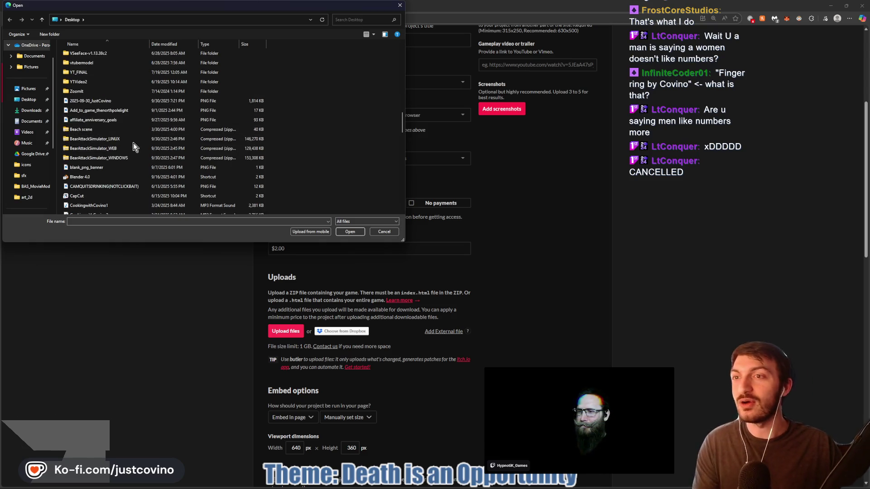
{"action": "scroll", "coordinate": [132, 136], "scroll_direction": "down", "scroll_amount": 5}
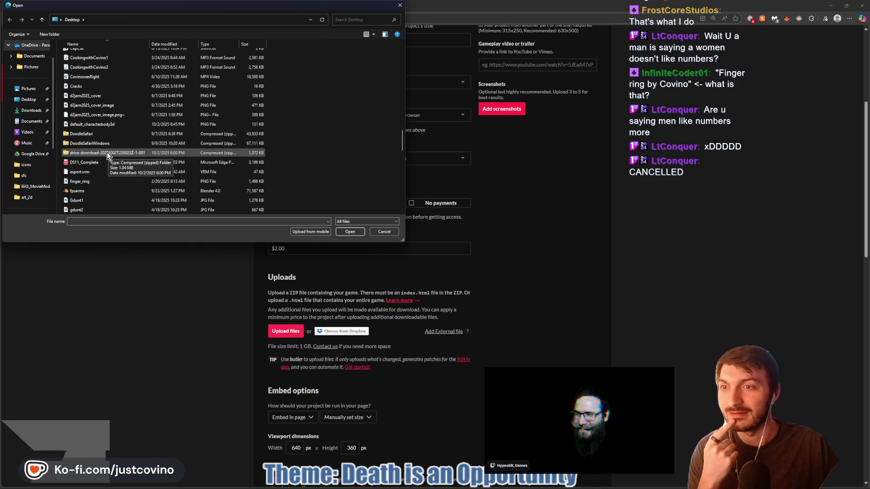
{"action": "scroll", "coordinate": [109, 153], "scroll_direction": "down", "scroll_amount": 3}
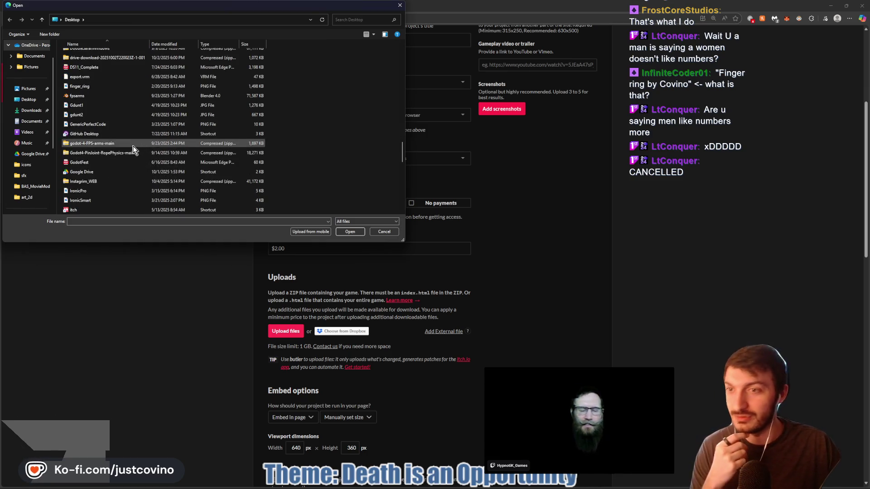
{"action": "scroll", "coordinate": [134, 146], "scroll_direction": "down", "scroll_amount": 1}
{"action": "left_click", "coordinate": [113, 162]}
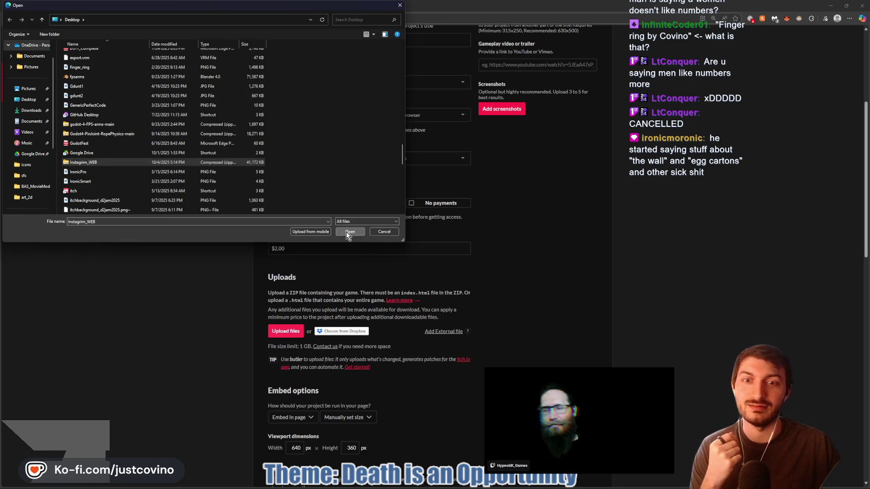
{"action": "left_click", "coordinate": [349, 232]}
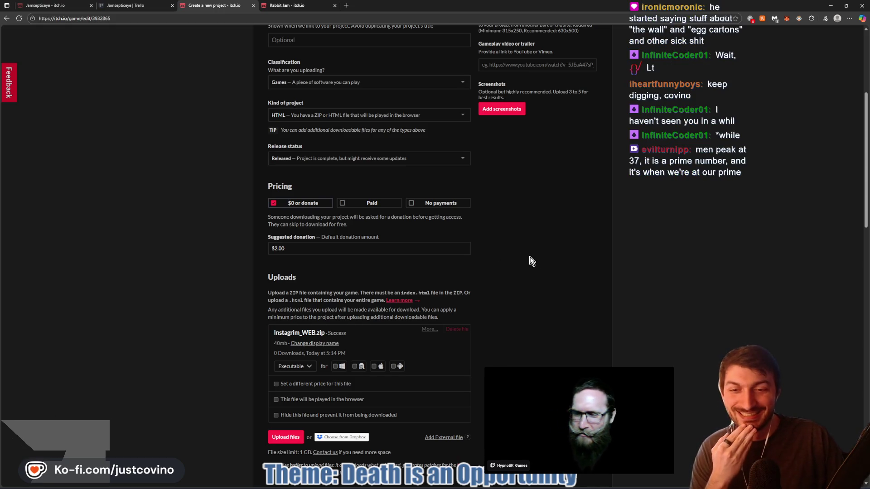
After the Instagrim_WEB.zip upload finishes, save the project as a draft and view its page
{"action": "scroll", "coordinate": [531, 260], "scroll_direction": "down", "scroll_amount": 6}
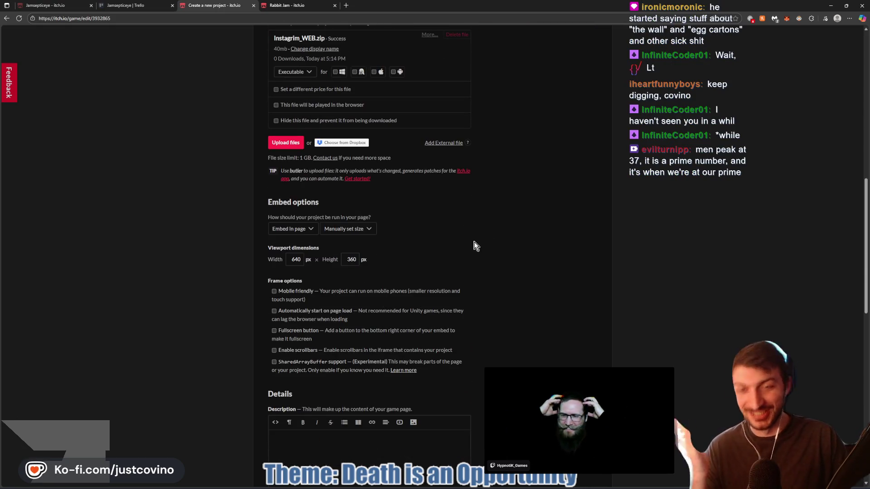
{"action": "scroll", "coordinate": [452, 241], "scroll_direction": "down", "scroll_amount": 2}
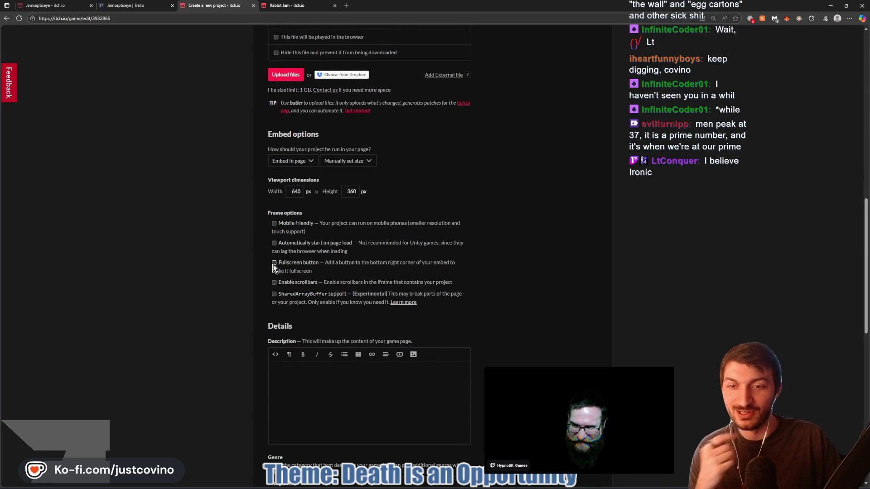
{"action": "scroll", "coordinate": [533, 265], "scroll_direction": "down", "scroll_amount": 8}
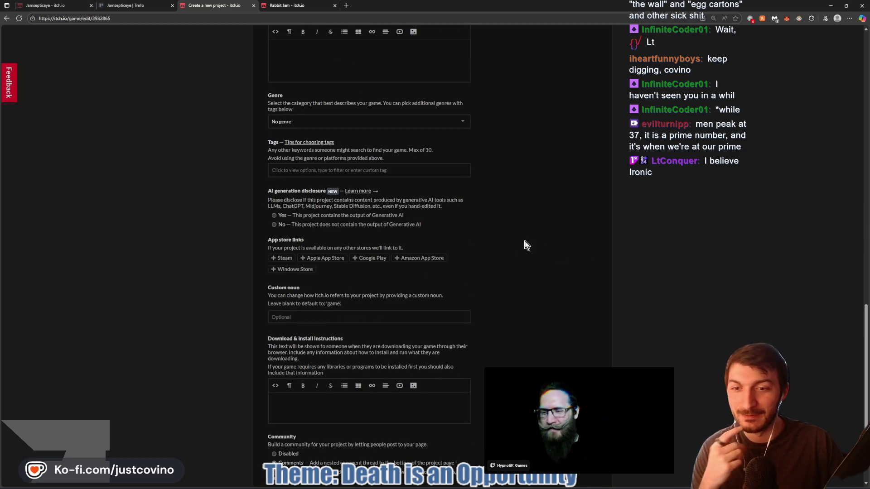
{"action": "scroll", "coordinate": [501, 305], "scroll_direction": "down", "scroll_amount": 3}
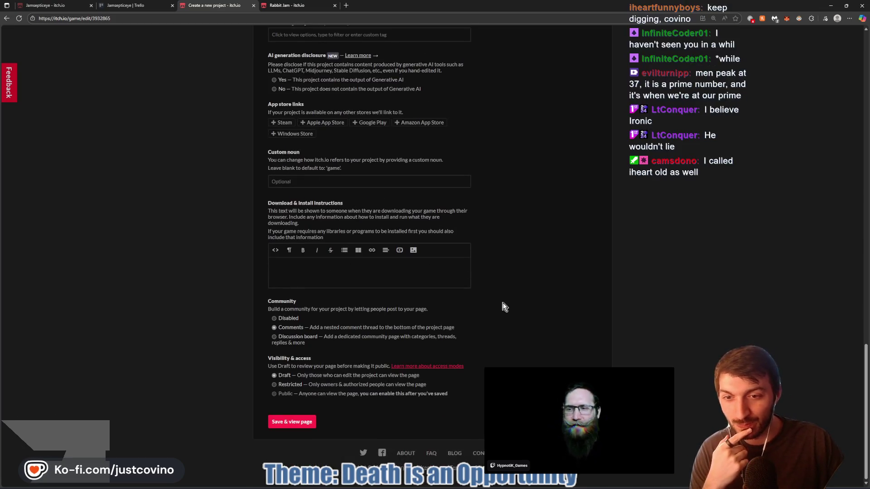
{"action": "left_click", "coordinate": [286, 424]}
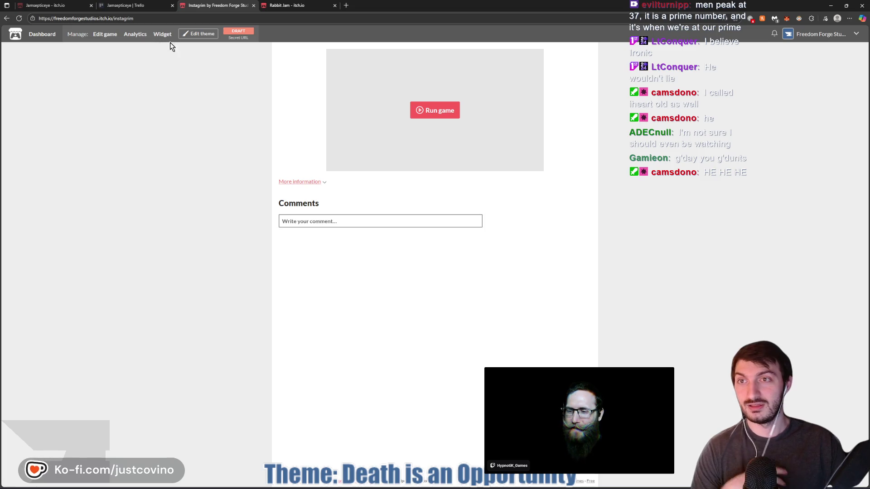
Return from the Instagrim draft page to the edit form and expand the More menu
{"action": "left_click", "coordinate": [100, 36]}
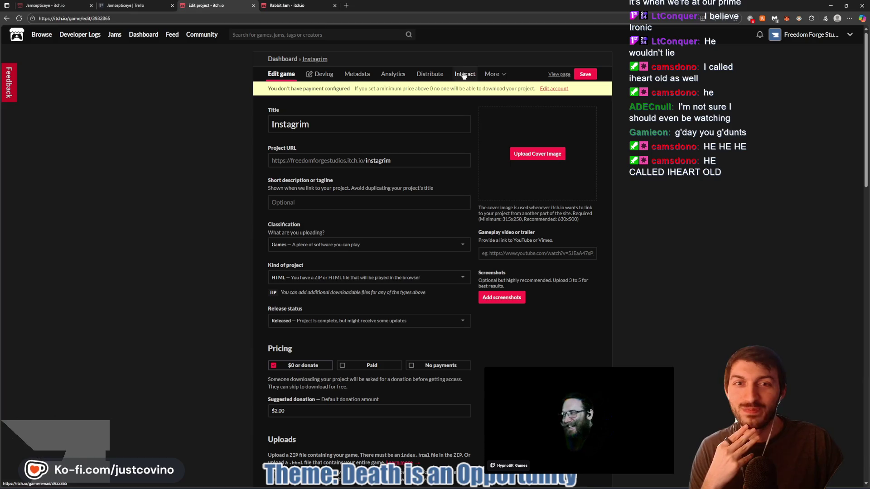
{"action": "left_click", "coordinate": [494, 74]}
On the Instagrim Admins page, enter a collaborator's username in the admin field, then clear it
{"action": "left_click", "coordinate": [494, 100]}
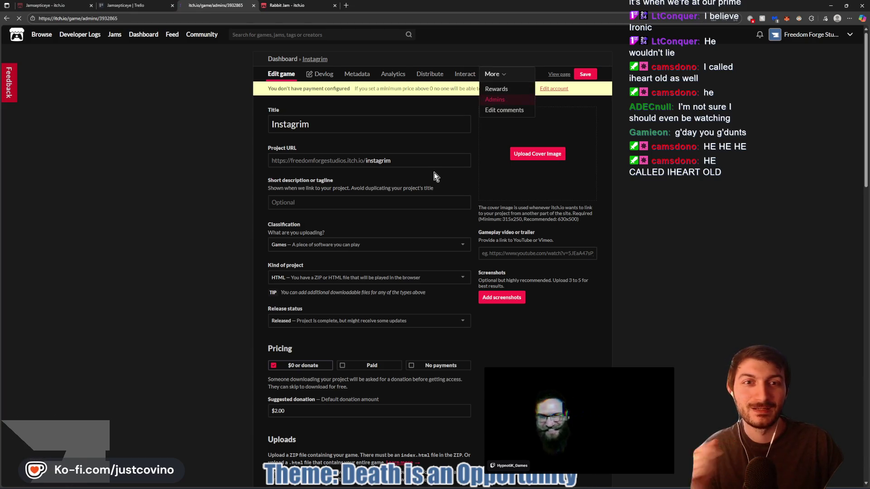
{"action": "left_click", "coordinate": [344, 206]}
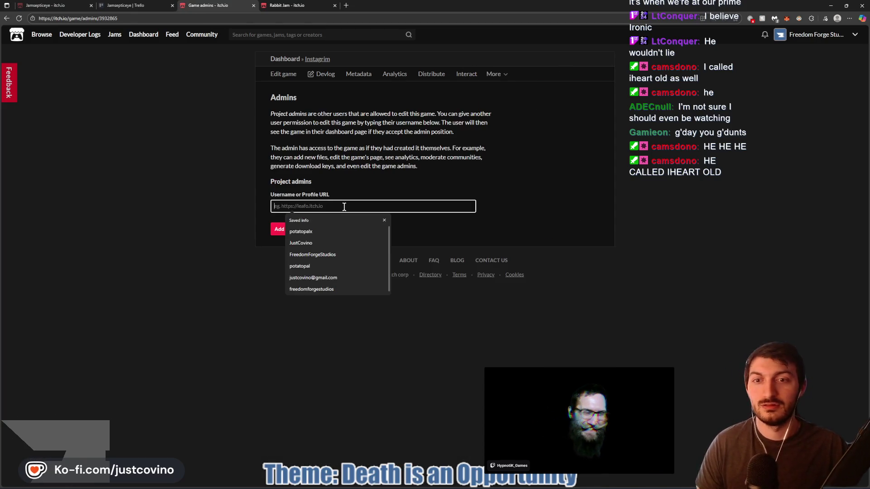
{"action": "left_click", "coordinate": [385, 220]}
{"action": "type", "text": "hypno"}
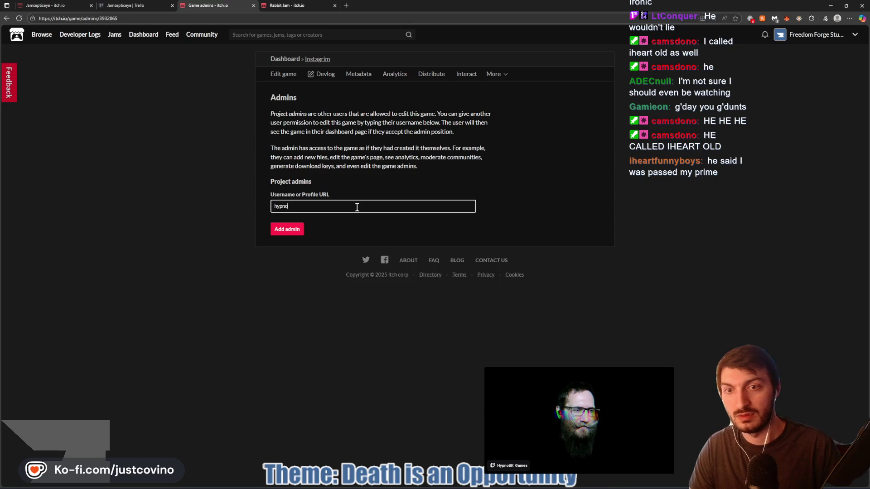
{"action": "type", "text": "tiK_games"}
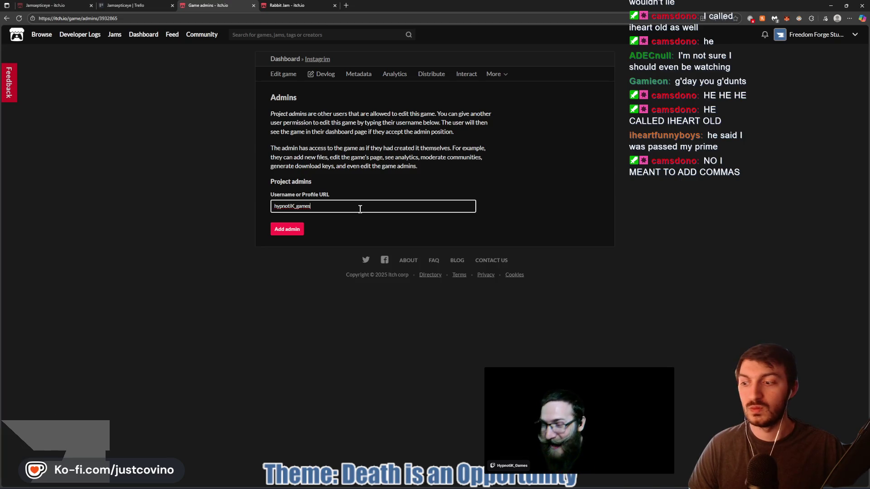
{"action": "left_click_drag", "start_coordinate": [342, 208], "coordinate": [278, 206]}
{"action": "key", "text": "BackSpace"}
{"action": "key", "text": "BackSpace"}
{"action": "left_click", "coordinate": [347, 8]}
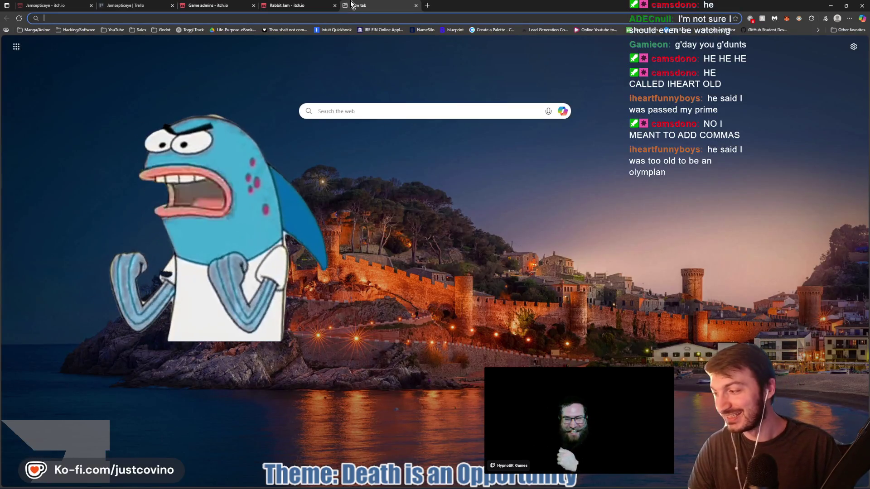
Try a collaborator's profile address, then search itch.io for their account by username
{"action": "type", "text": "it"}
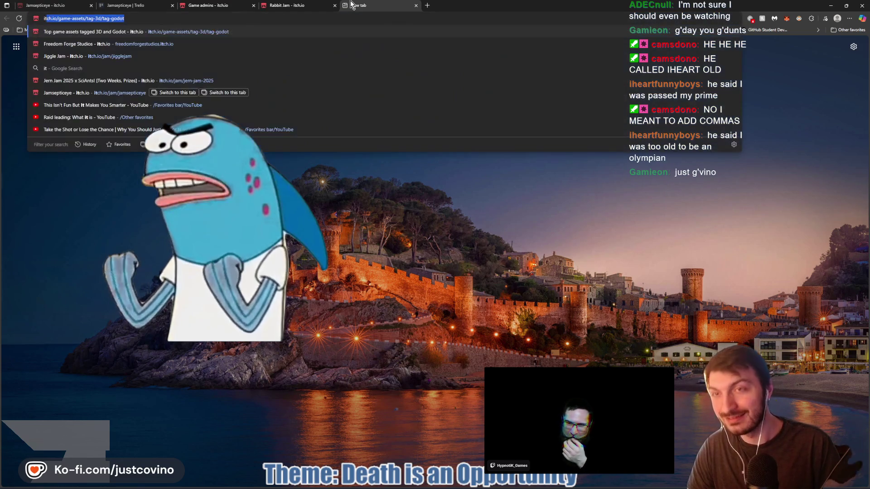
{"action": "type", "text": "ch.io"}
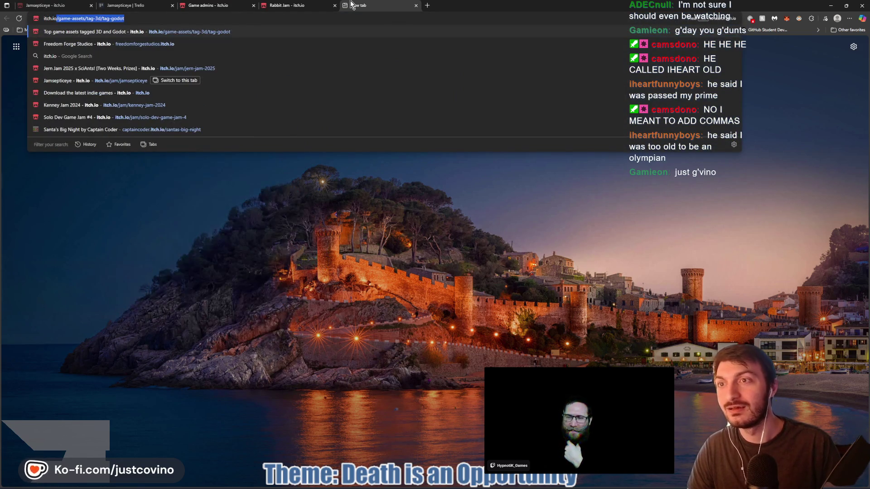
{"action": "type", "text": "/"}
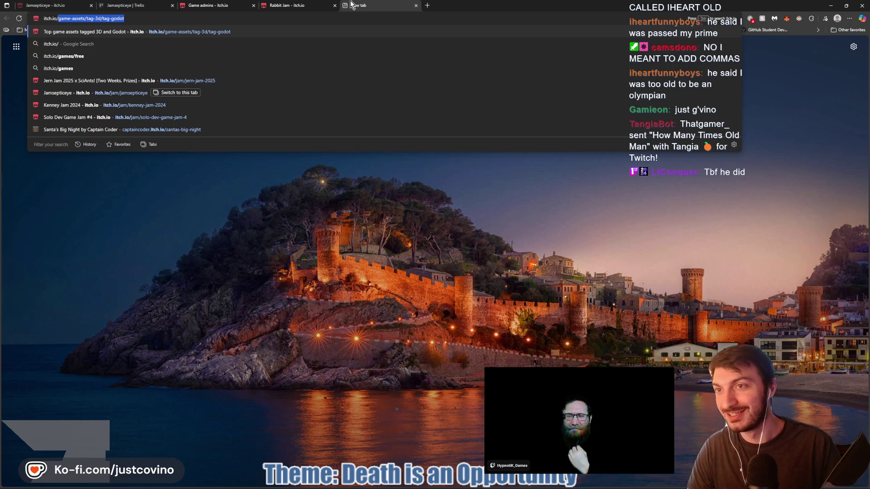
{"action": "type", "text": "iheartfunnyboys"}
{"action": "key", "text": "Return"}
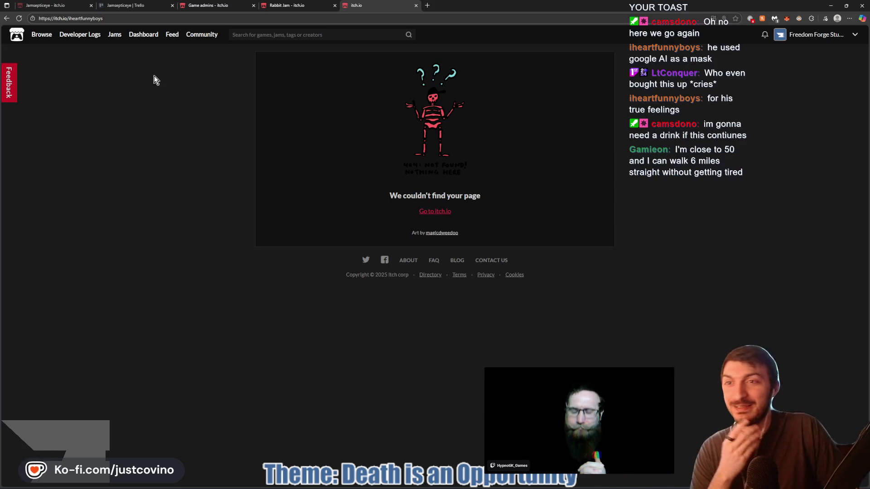
{"action": "left_click", "coordinate": [297, 34]}
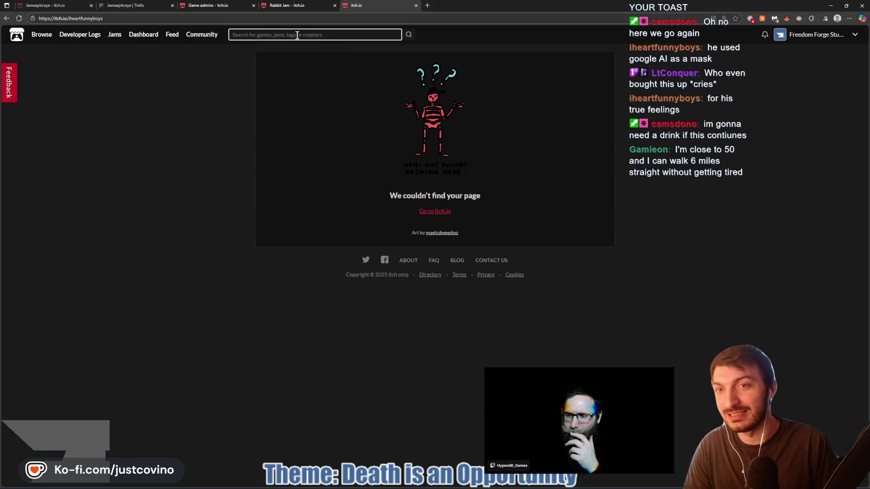
{"action": "type", "text": "hypnot"}
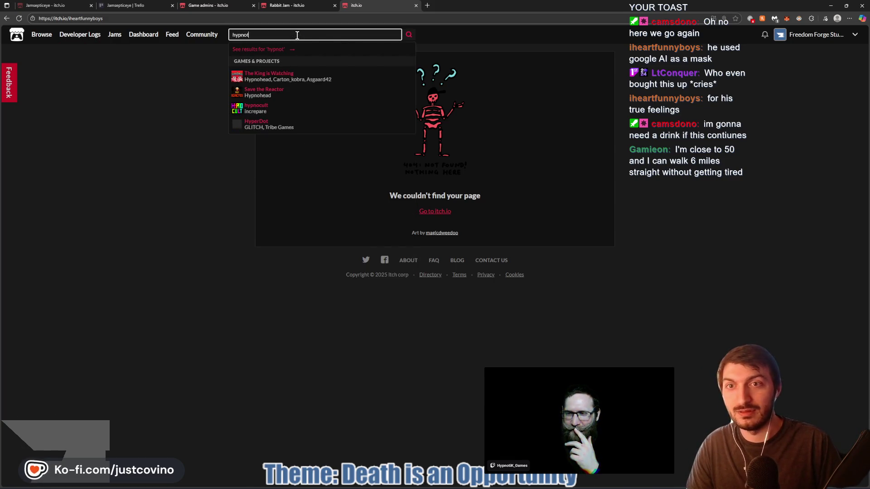
{"action": "type", "text": "iK_Games"}
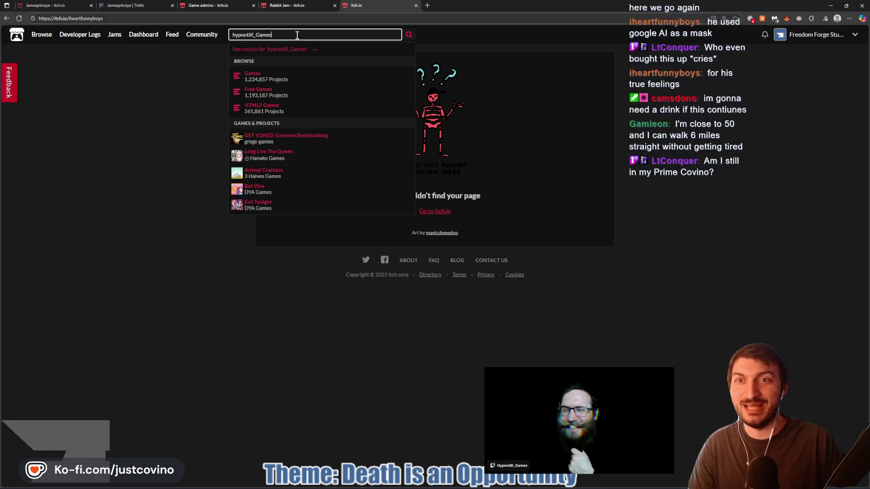
{"action": "key", "text": "Return"}
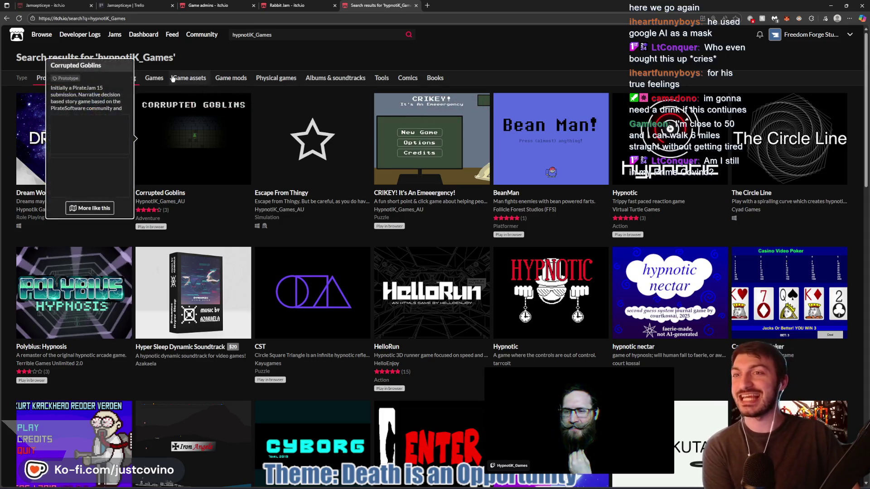
Open the collaborator's creator page, copy its URL, and go back to the Game admins tab
{"action": "left_click", "coordinate": [295, 210]}
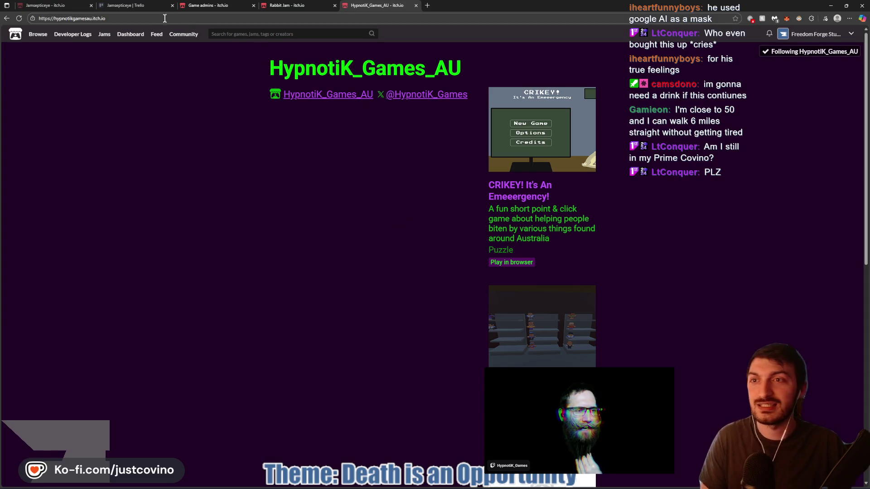
{"action": "left_click", "coordinate": [135, 18]}
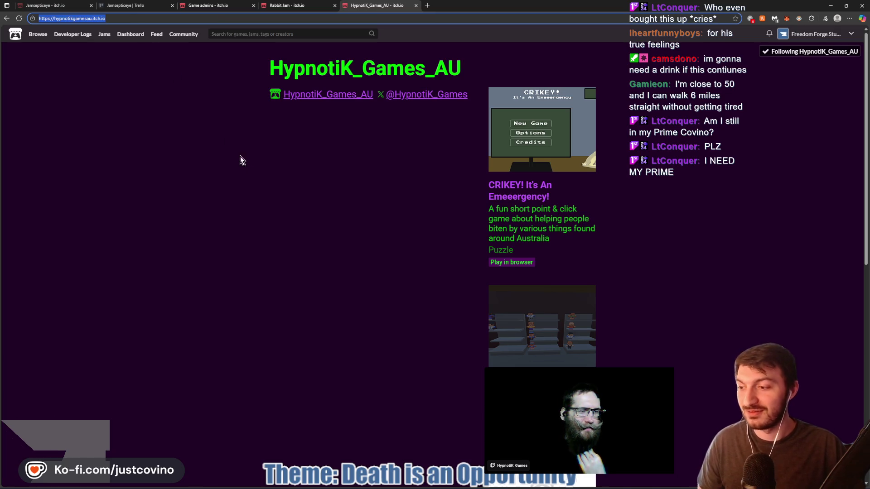
{"action": "left_click", "coordinate": [251, 186]}
{"action": "left_click", "coordinate": [210, 5]}
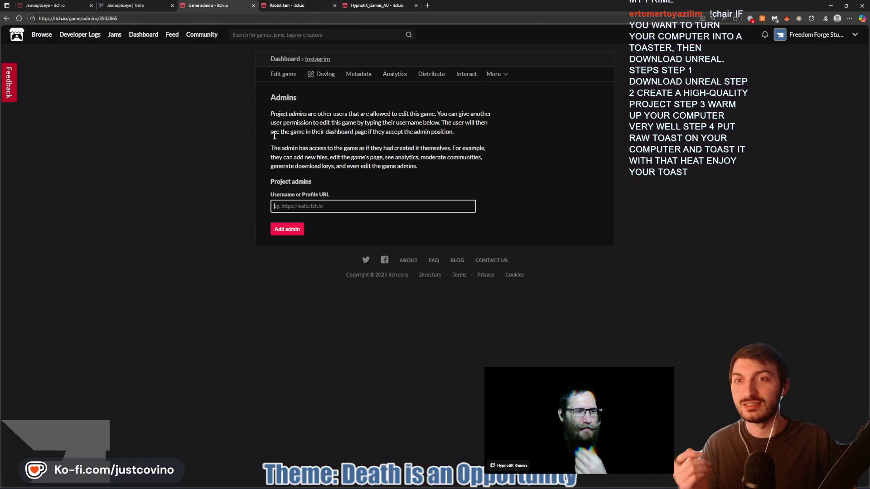
Add the collaborator as an Instagrim admin via their pasted profile URL and copy the accept link
{"action": "type", "text": "https://hypnotikgamesau.itch.io/"}
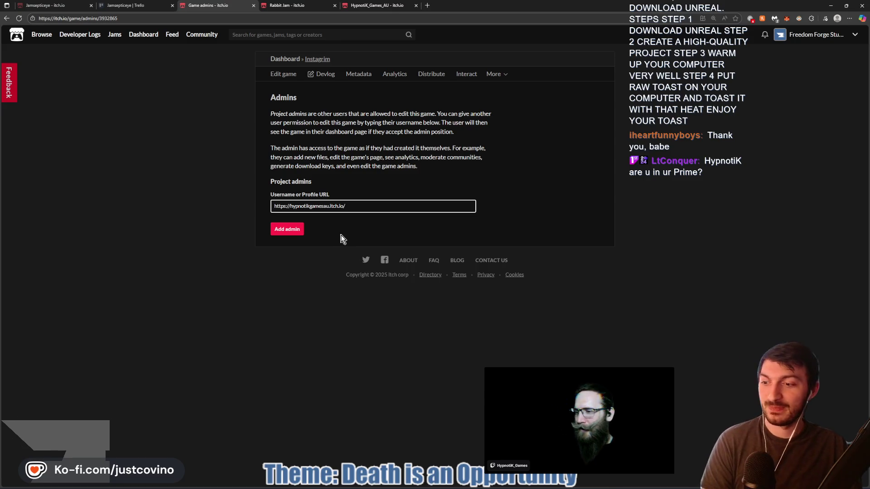
{"action": "left_click", "coordinate": [295, 233]}
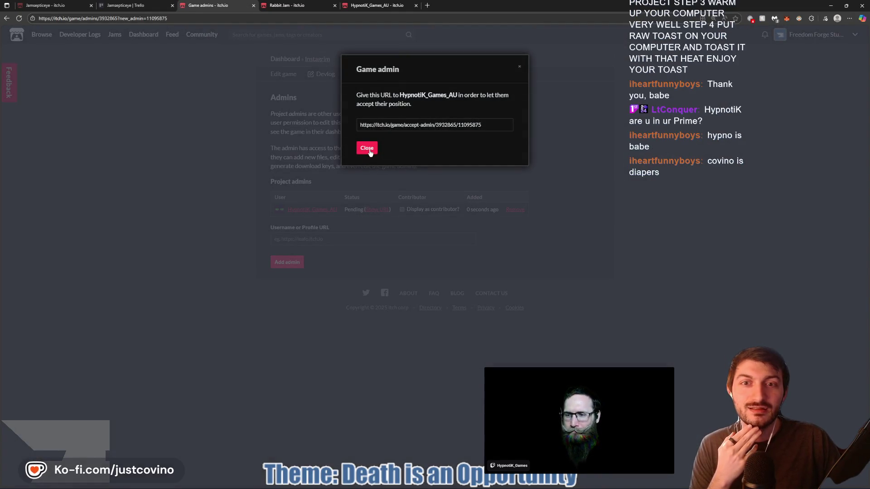
{"action": "left_click_drag", "start_coordinate": [511, 121], "coordinate": [325, 126]}
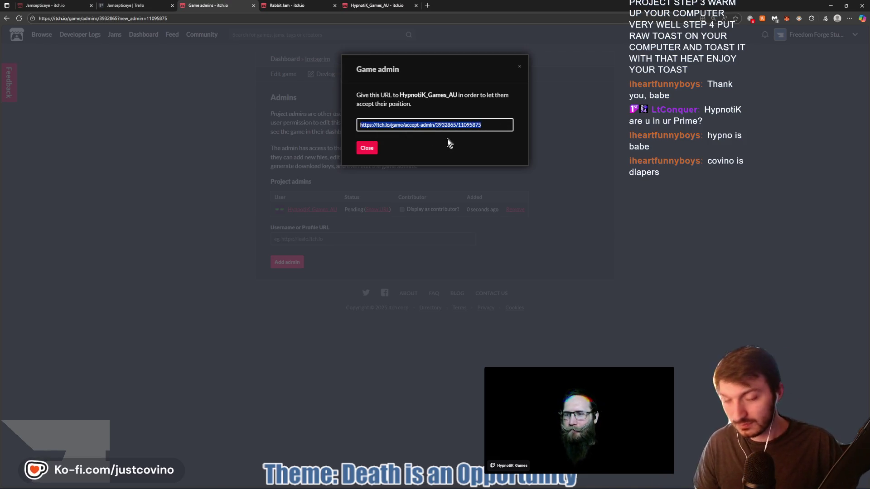
{"action": "left_click", "coordinate": [367, 150]}
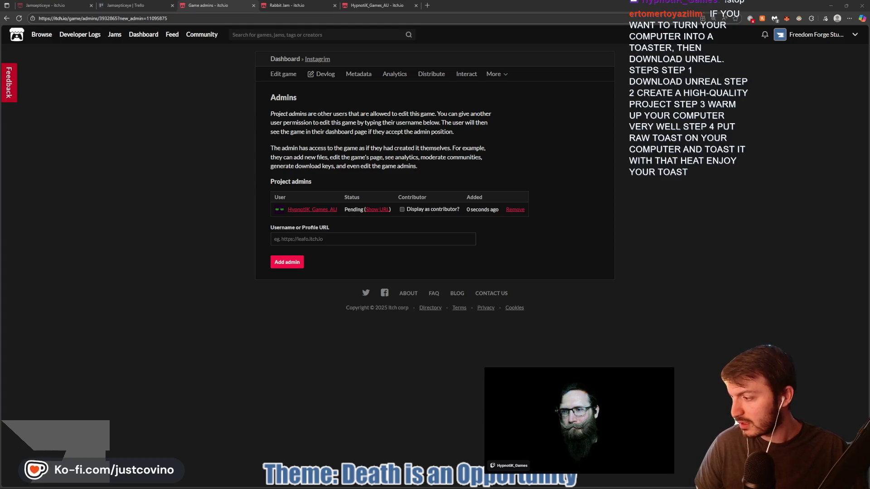
{"action": "left_click", "coordinate": [309, 237]}
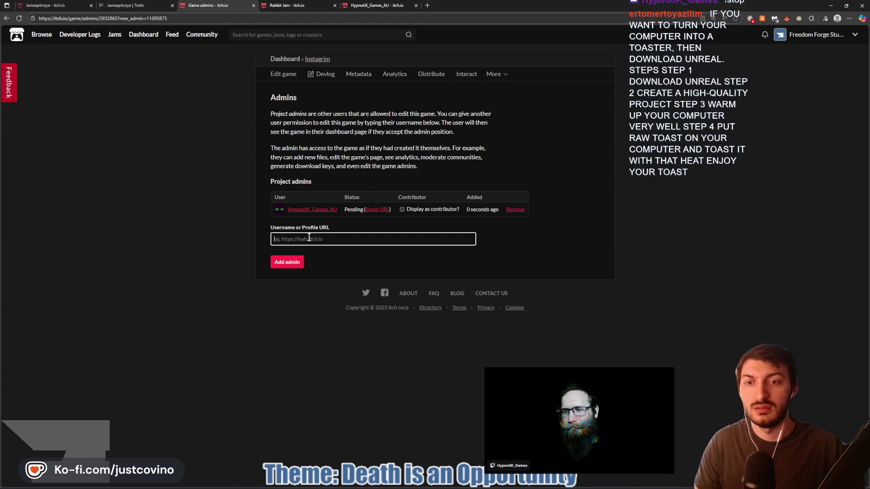
Search itch.io for the second collaborator, open their profile, and copy its URL
{"action": "left_click", "coordinate": [392, 5]}
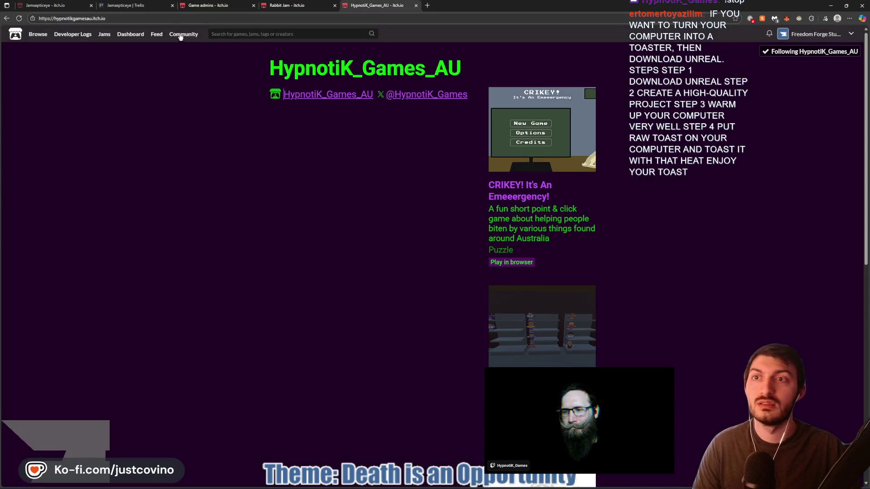
{"action": "left_click", "coordinate": [248, 35]}
{"action": "type", "text": "iheartfunnyboys"}
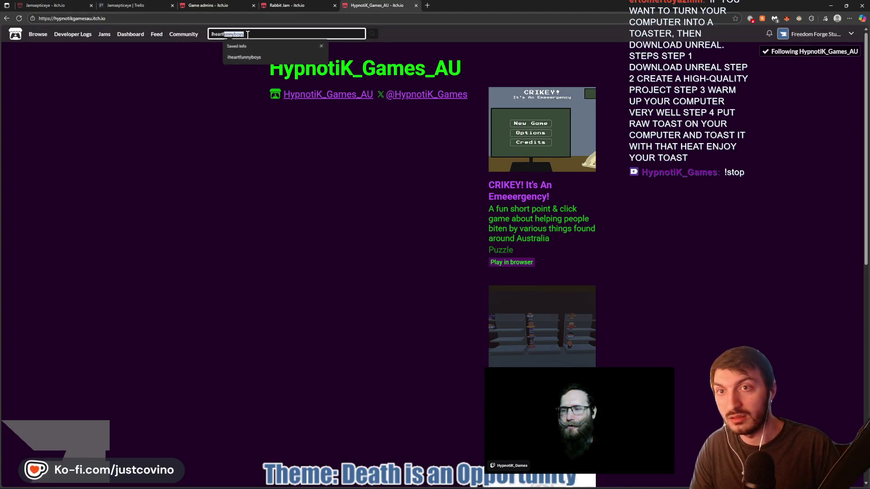
{"action": "key", "text": "Return"}
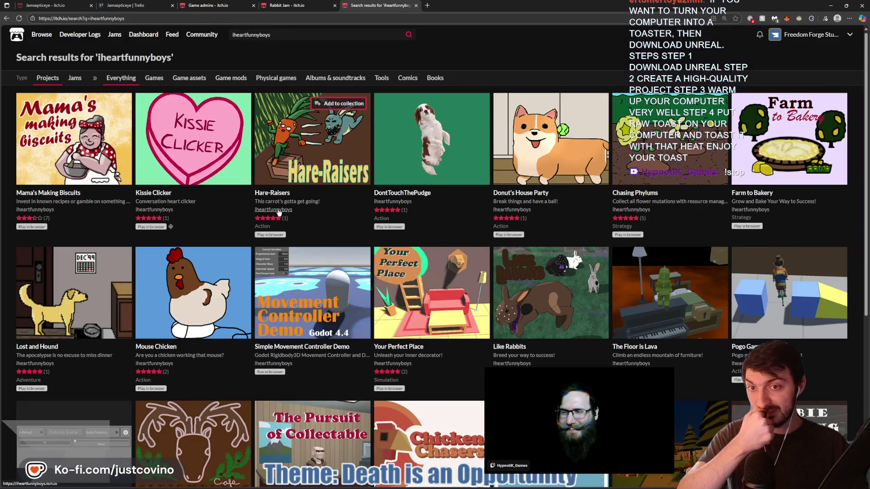
{"action": "left_click", "coordinate": [279, 210]}
{"action": "left_click", "coordinate": [290, 18]}
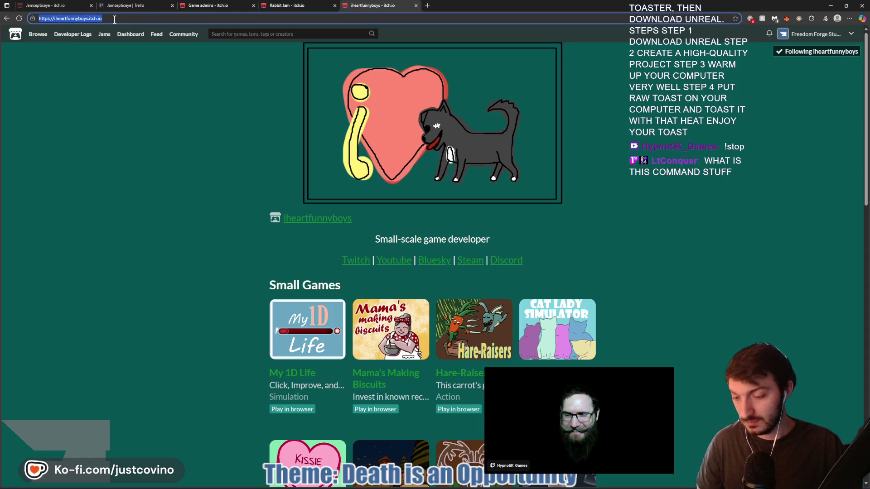
{"action": "key", "text": "ctrl+c"}
Paste the second collaborator's profile URL into the Game admins field and add them as admin
{"action": "left_click", "coordinate": [208, 5]}
{"action": "left_click", "coordinate": [322, 239]}
{"action": "key", "text": "ctrl+v"}
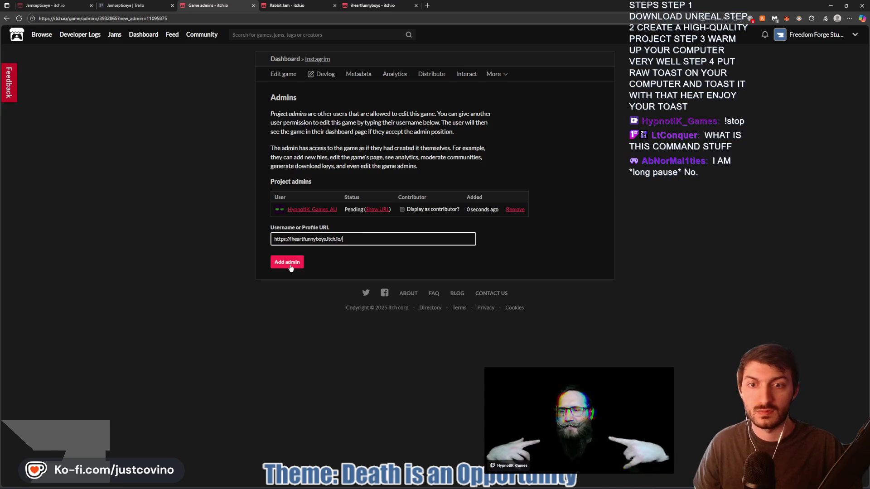
{"action": "left_click", "coordinate": [292, 266]}
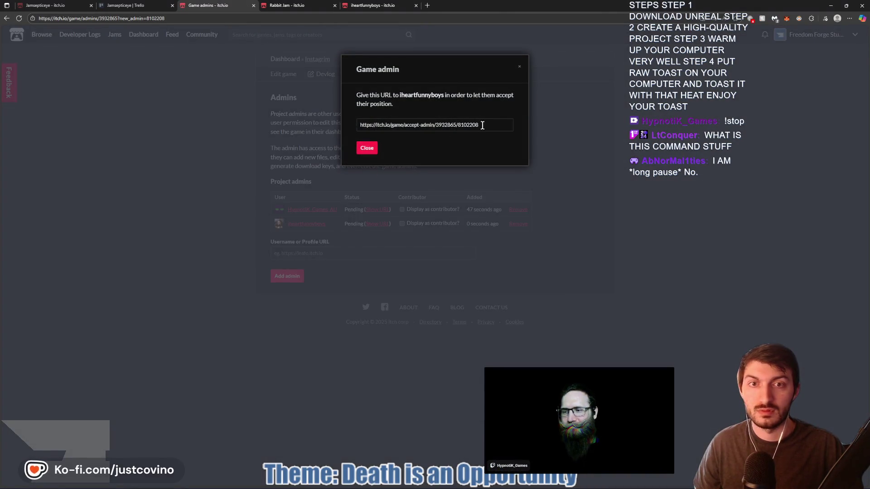
Copy the second collaborator's accept-admin link and close the Game admin dialog
{"action": "left_click", "coordinate": [374, 126]}
{"action": "key", "text": "ctrl+c"}
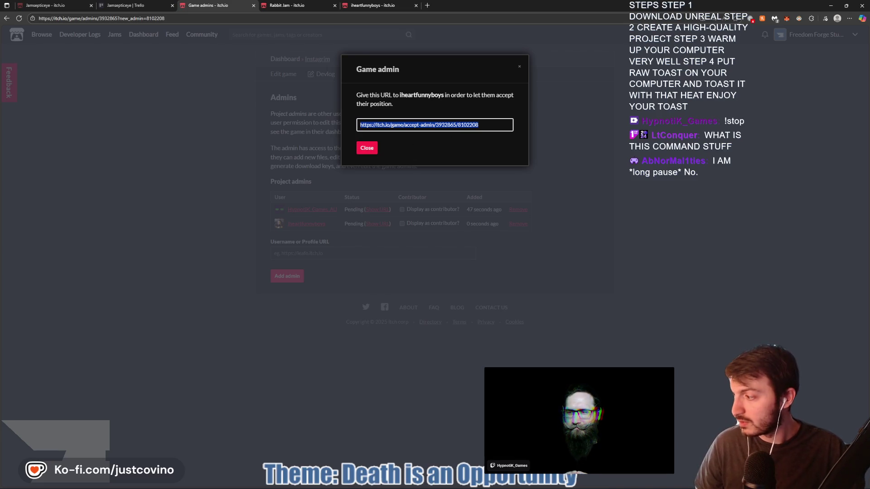
{"action": "key", "text": "alt+Tab"}
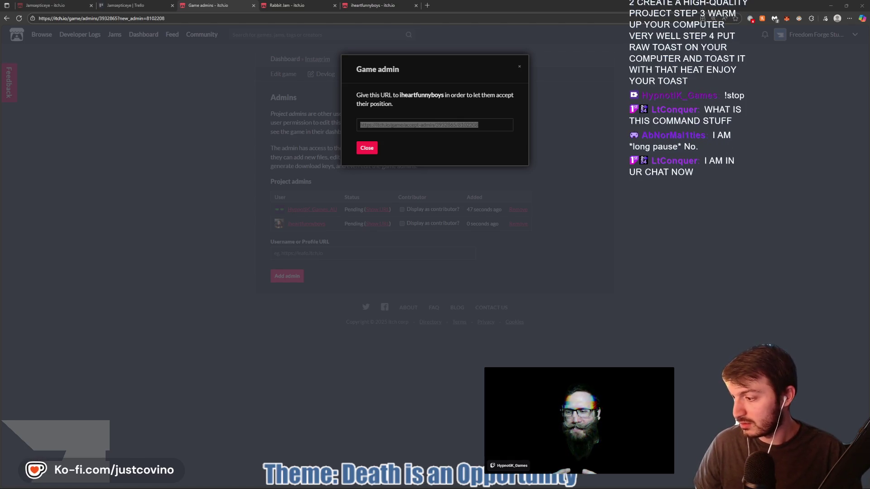
{"action": "left_click", "coordinate": [369, 152]}
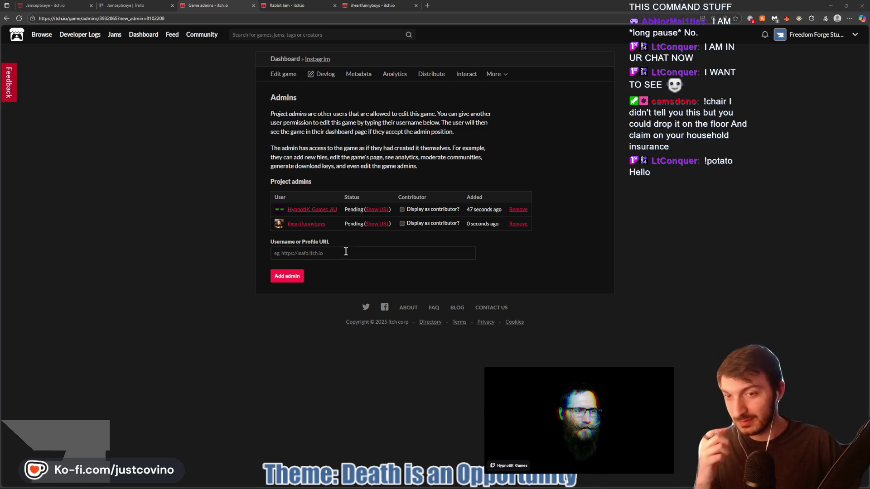
Search itch.io for a third collaborator's username, find no results, and close that tab
{"action": "left_click", "coordinate": [369, 6]}
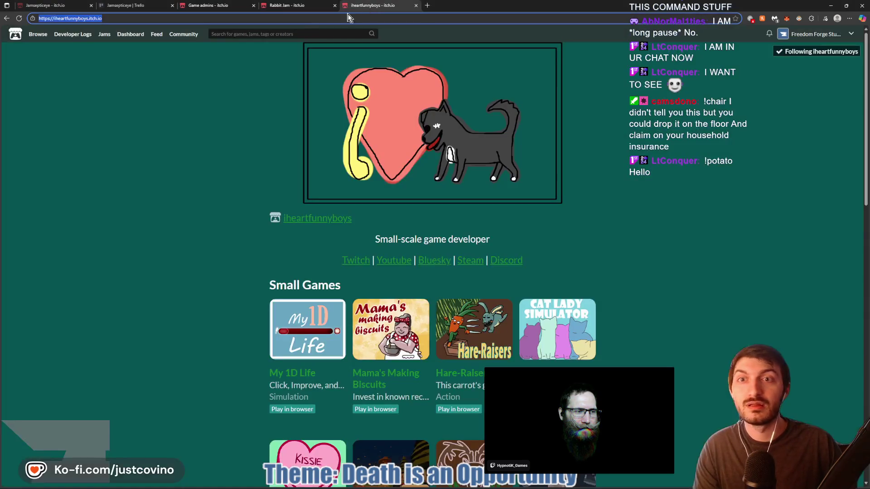
{"action": "left_click", "coordinate": [257, 35]}
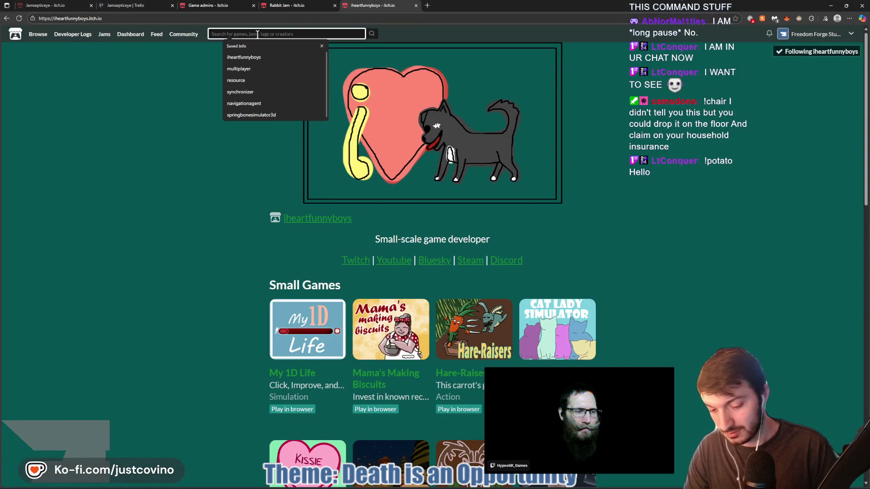
{"action": "type", "text": "snowflaketheamazing"}
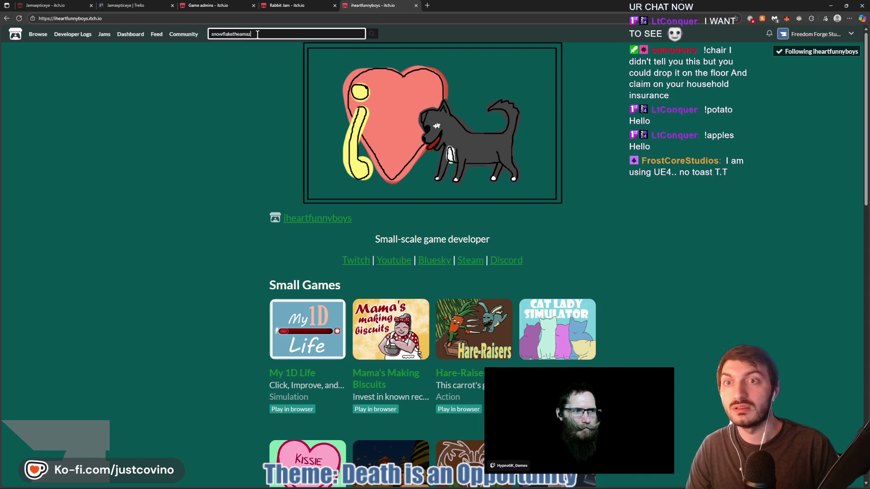
{"action": "key", "text": "Return"}
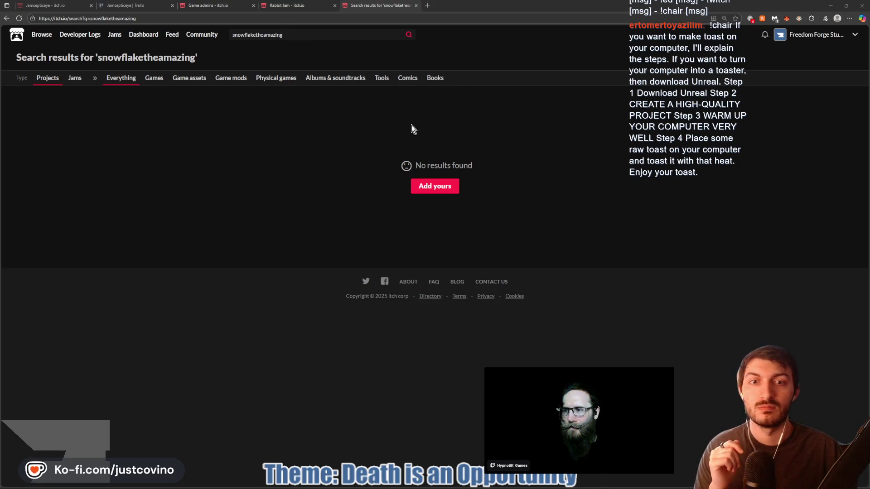
{"action": "left_click", "coordinate": [416, 5]}
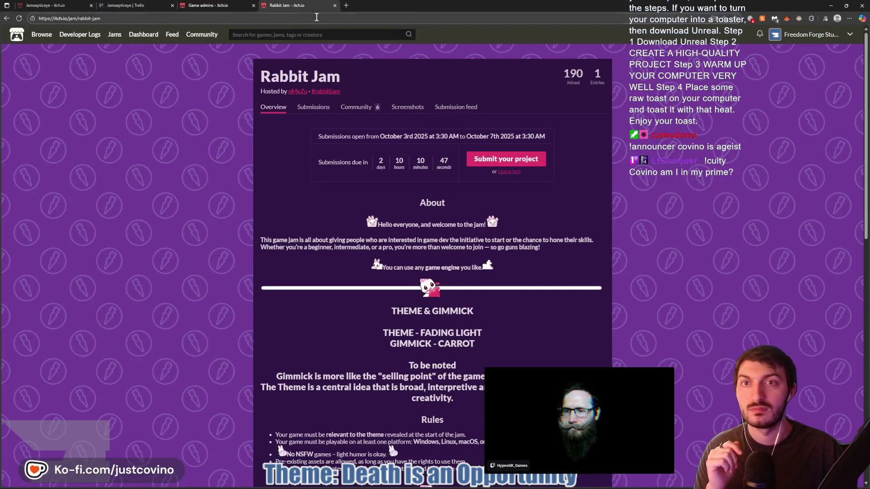
Go back to the Instagrim Game admins tab and cancel the unexpected Save As dialog
{"action": "left_click", "coordinate": [226, 5]}
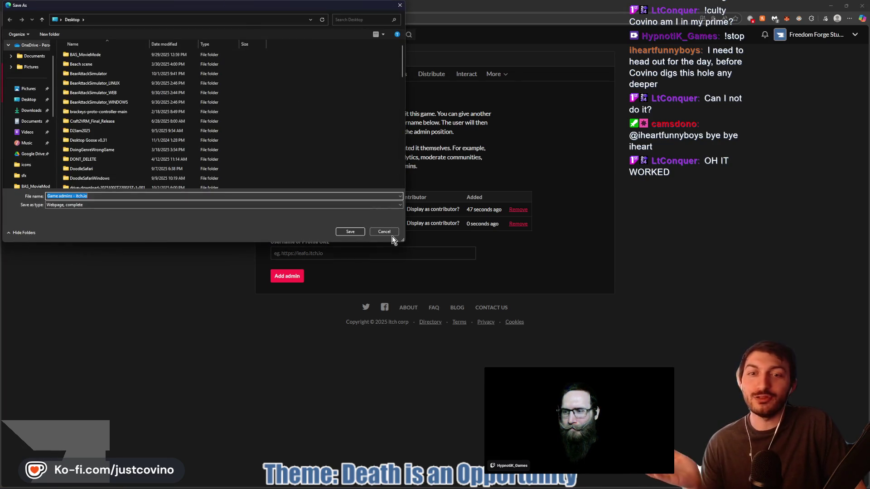
{"action": "left_click", "coordinate": [385, 232]}
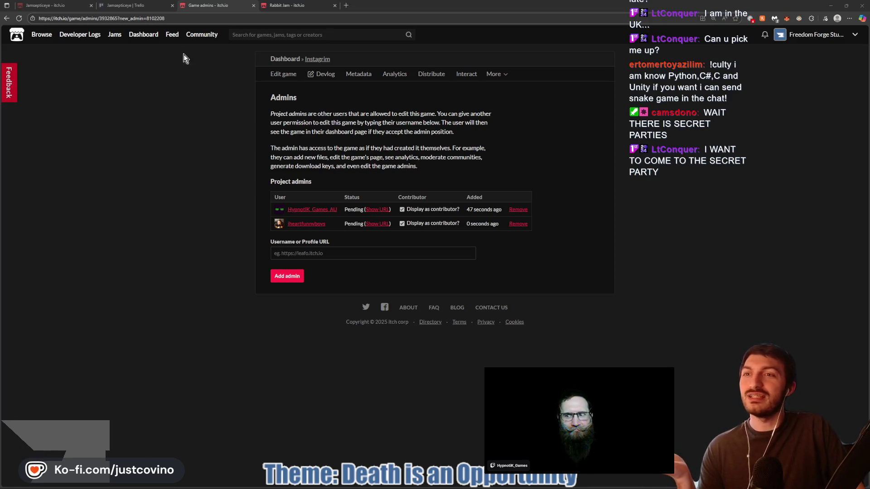
Switch to a different browser tab
{"action": "left_click", "coordinate": [127, 5]}
Visit the Jamsepticeye jam page, then return to the Godot editor
{"action": "left_click", "coordinate": [45, 6]}
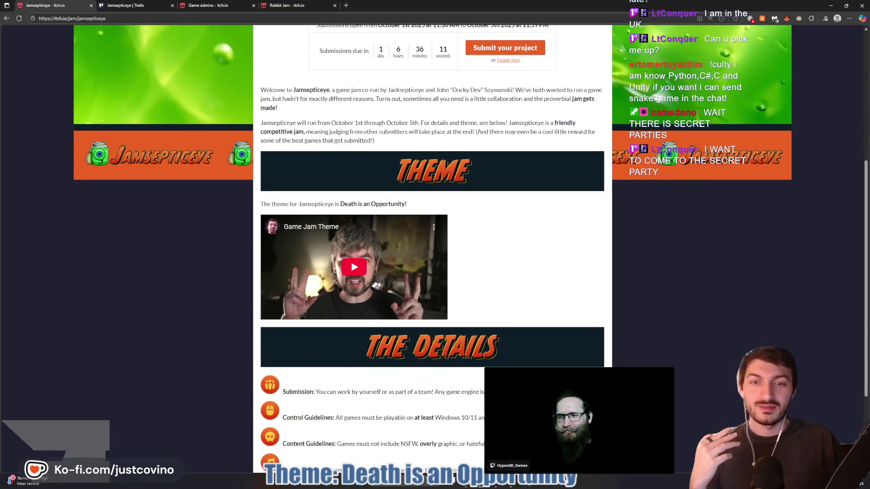
{"action": "key", "text": "alt+Tab"}
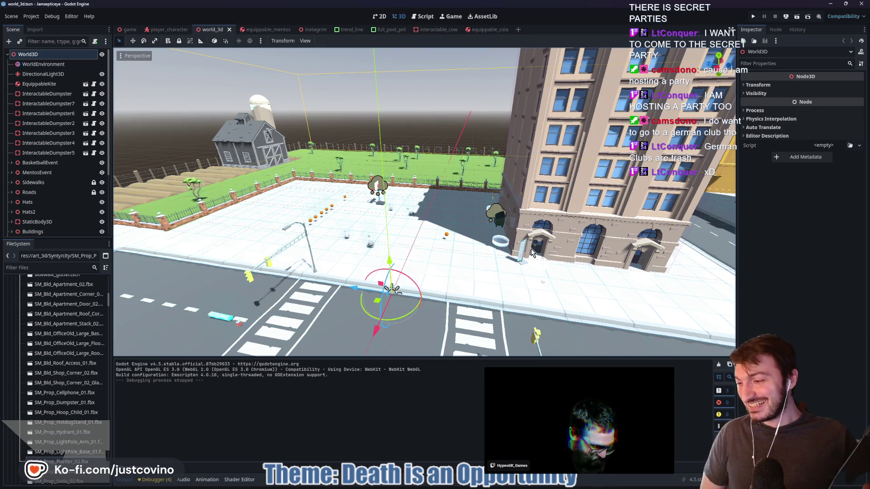
{"action": "mouse_move", "coordinate": [521, 251]}
{"action": "left_mouse_down"}
{"action": "mouse_move", "coordinate": [453, 258]}
{"action": "mouse_move", "coordinate": [490, 272]}
{"action": "mouse_move", "coordinate": [462, 256]}
{"action": "mouse_move", "coordinate": [407, 254]}
{"action": "mouse_move", "coordinate": [415, 276]}
{"action": "mouse_move", "coordinate": [429, 256]}
{"action": "left_mouse_up"}
{"action": "left_click", "coordinate": [429, 256]}
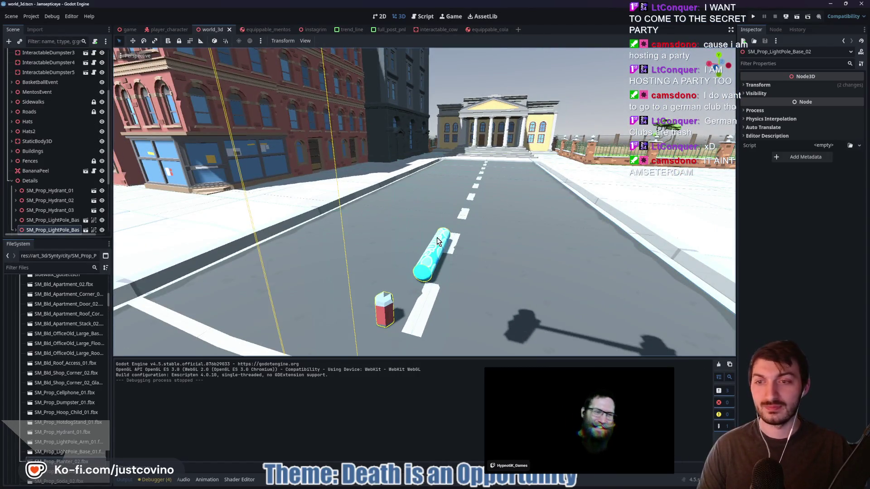
{"action": "key", "text": "f"}
{"action": "left_click", "coordinate": [12, 180]}
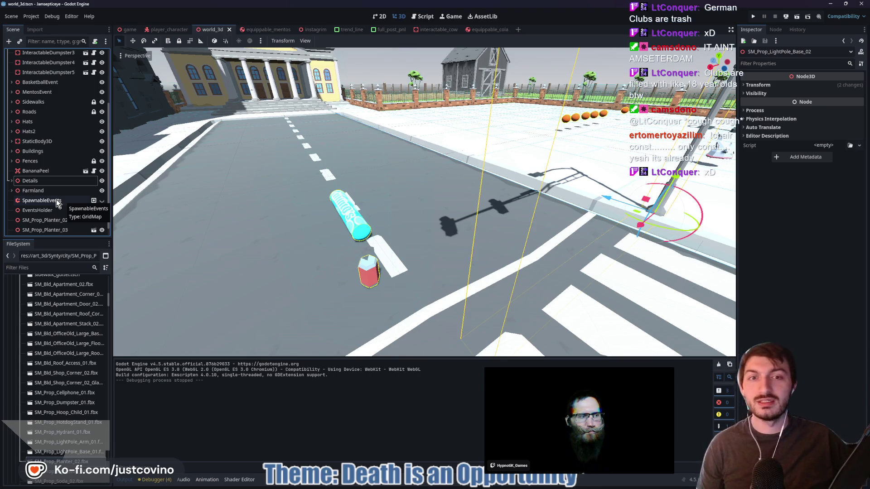
{"action": "left_click", "coordinate": [367, 272]}
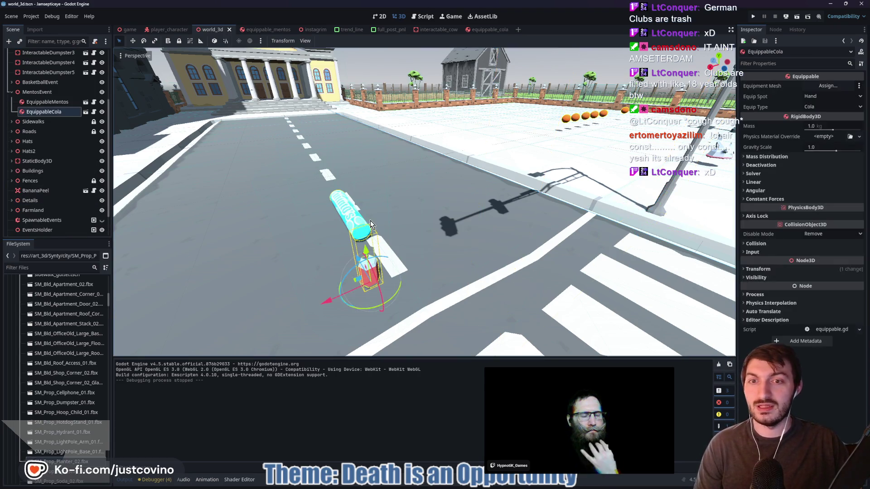
Move the EquippableCola can onto the sidewalk by the blue shopfront window and rotate it
{"action": "mouse_move", "coordinate": [526, 272]}
{"action": "left_mouse_down"}
{"action": "mouse_move", "coordinate": [430, 249]}
{"action": "mouse_move", "coordinate": [175, 307]}
{"action": "mouse_move", "coordinate": [204, 290]}
{"action": "left_mouse_up"}
{"action": "key", "text": "f"}
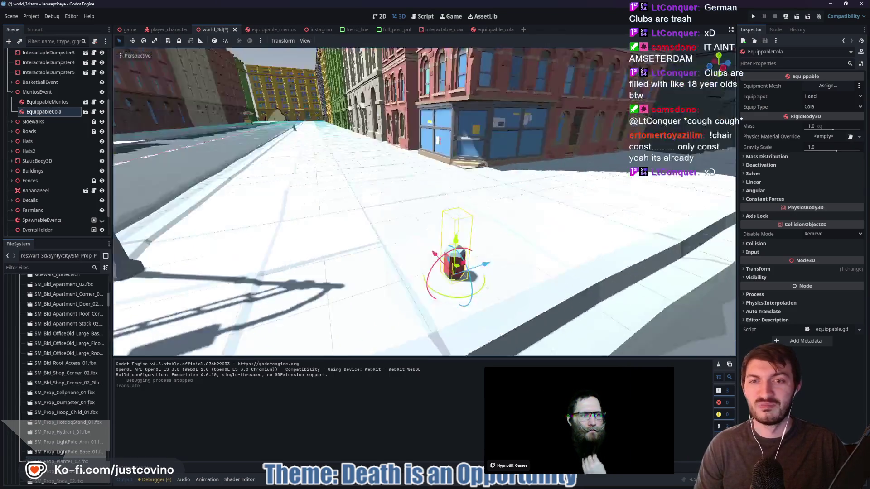
{"action": "mouse_move", "coordinate": [443, 286]}
{"action": "left_mouse_down"}
{"action": "mouse_move", "coordinate": [534, 244]}
{"action": "mouse_move", "coordinate": [666, 240]}
{"action": "mouse_move", "coordinate": [562, 186]}
{"action": "mouse_move", "coordinate": [564, 179]}
{"action": "mouse_move", "coordinate": [618, 194]}
{"action": "left_mouse_up"}
{"action": "key", "text": "f"}
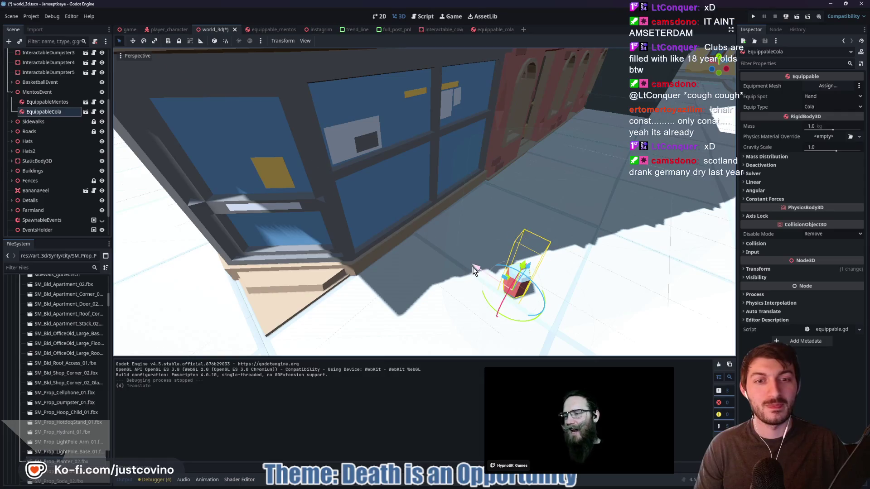
{"action": "left_click_drag", "start_coordinate": [478, 268], "coordinate": [417, 234]}
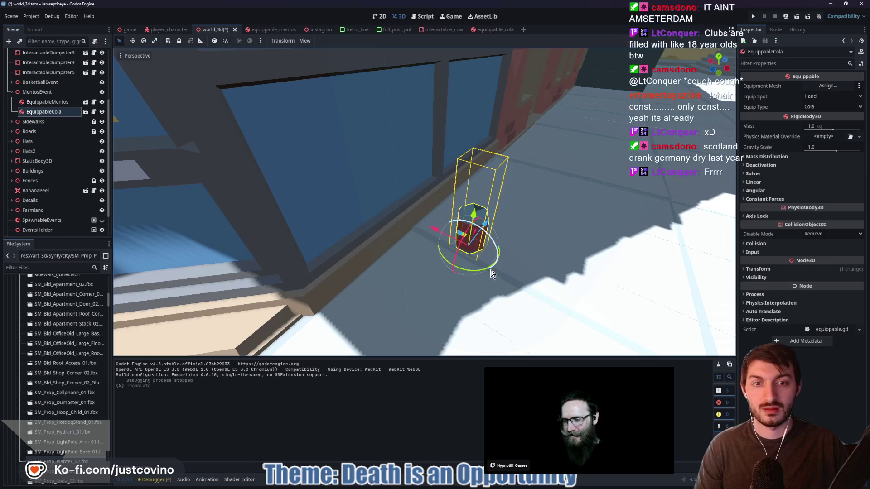
{"action": "left_click_drag", "start_coordinate": [478, 271], "coordinate": [426, 265]}
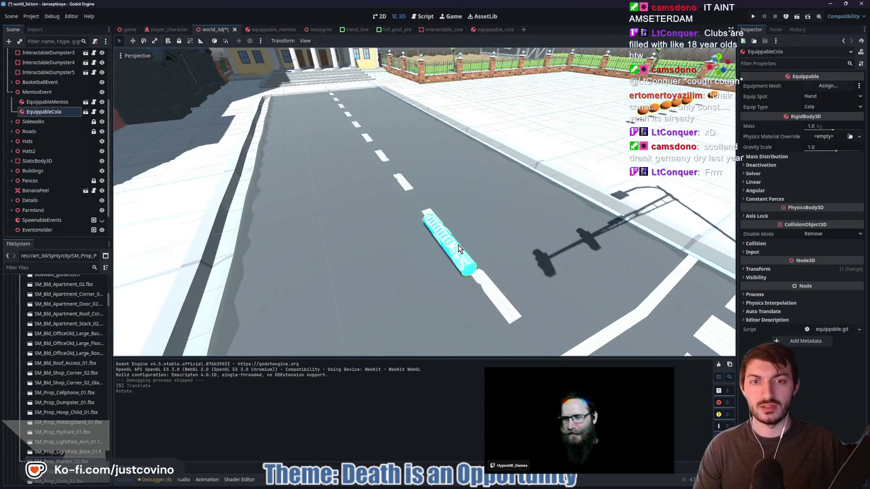
Move the EquippableMentos pack off the road against the shop wall, tilted more upright
{"action": "left_click", "coordinate": [458, 248]}
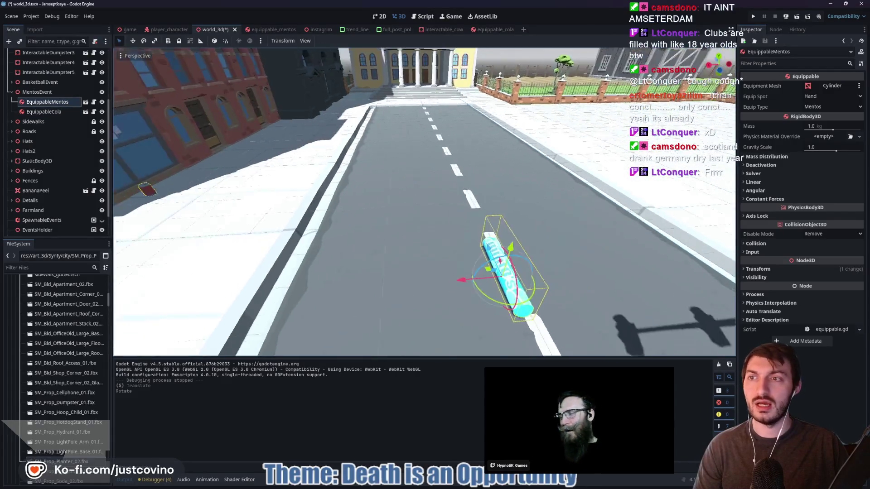
{"action": "mouse_move", "coordinate": [471, 267]}
{"action": "left_mouse_down"}
{"action": "mouse_move", "coordinate": [87, 205]}
{"action": "mouse_move", "coordinate": [317, 236]}
{"action": "left_mouse_up"}
{"action": "key", "text": "f"}
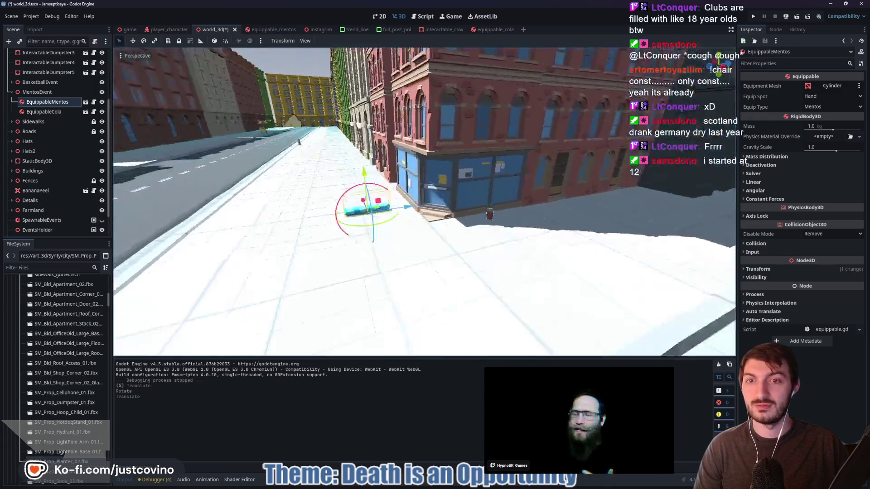
{"action": "left_click_drag", "start_coordinate": [424, 272], "coordinate": [431, 210]}
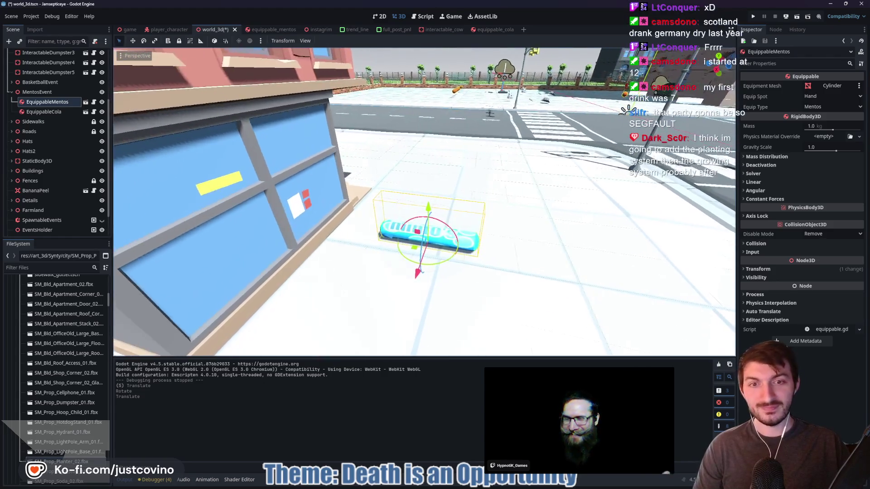
{"action": "scroll", "coordinate": [507, 266], "scroll_direction": "up", "scroll_amount": 3}
{"action": "mouse_move", "coordinate": [443, 241]}
{"action": "left_mouse_down"}
{"action": "mouse_move", "coordinate": [452, 237]}
{"action": "mouse_move", "coordinate": [418, 194]}
{"action": "mouse_move", "coordinate": [398, 214]}
{"action": "mouse_move", "coordinate": [302, 220]}
{"action": "left_mouse_up"}
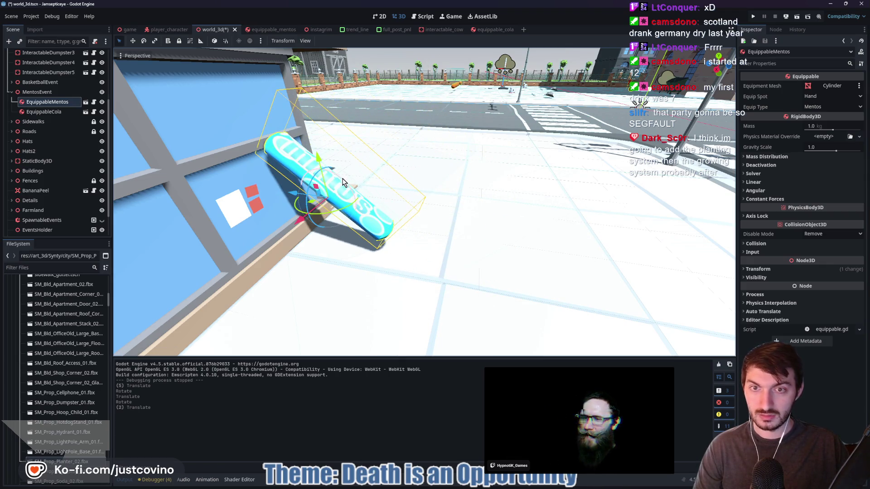
{"action": "left_click_drag", "start_coordinate": [342, 183], "coordinate": [316, 161]}
{"action": "left_click_drag", "start_coordinate": [287, 190], "coordinate": [267, 186]}
Check the Mentos placement from several angles, rotate it slightly, and slide it left along X
{"action": "key", "text": "w"}
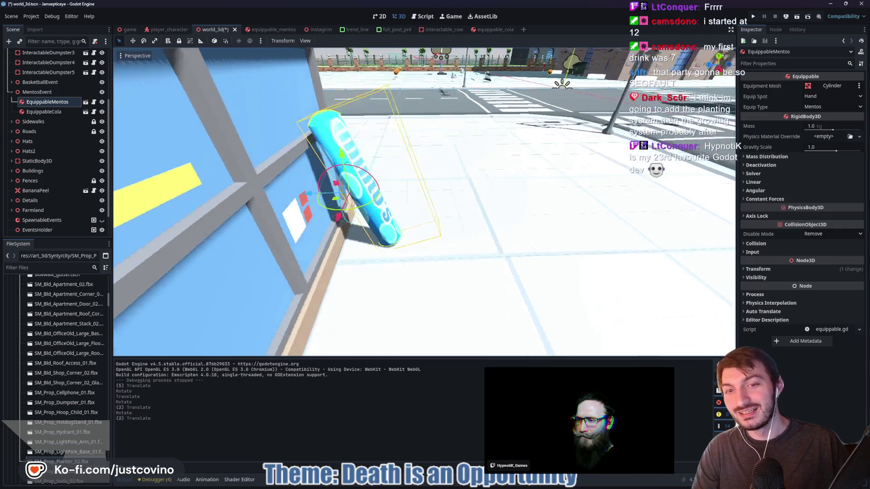
{"action": "key", "text": "d"}
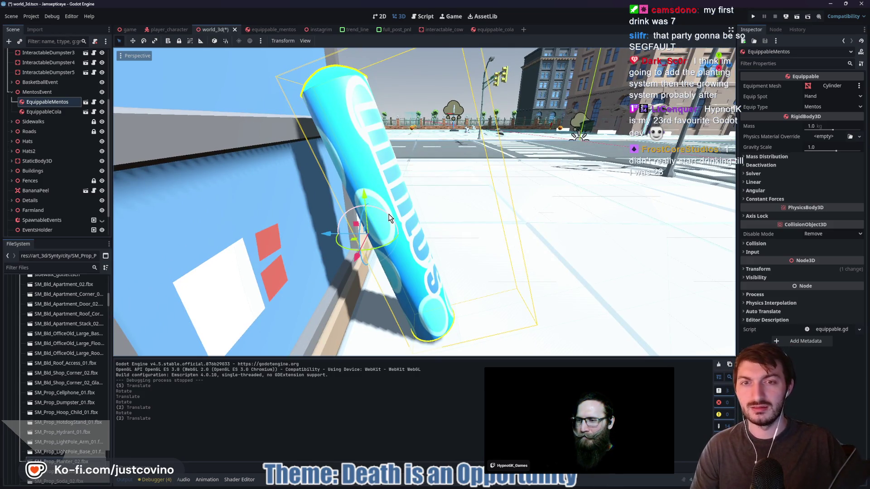
{"action": "left_click_drag", "start_coordinate": [388, 218], "coordinate": [389, 218]}
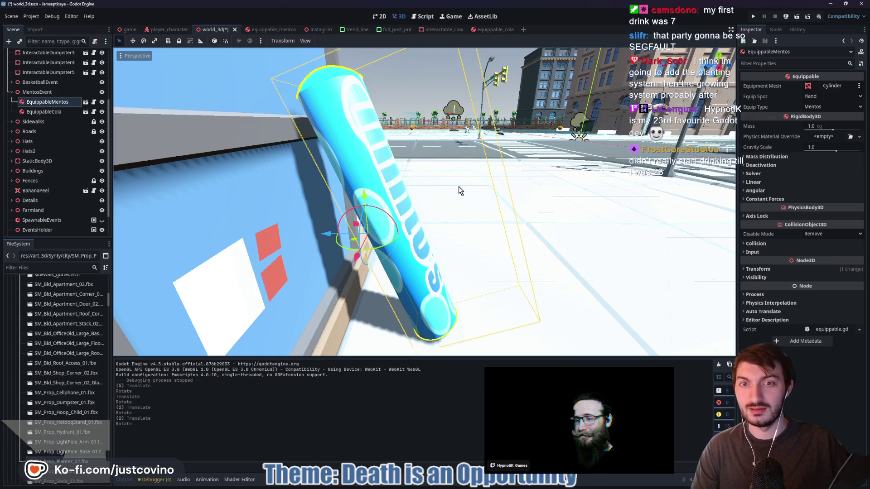
{"action": "key", "text": "a"}
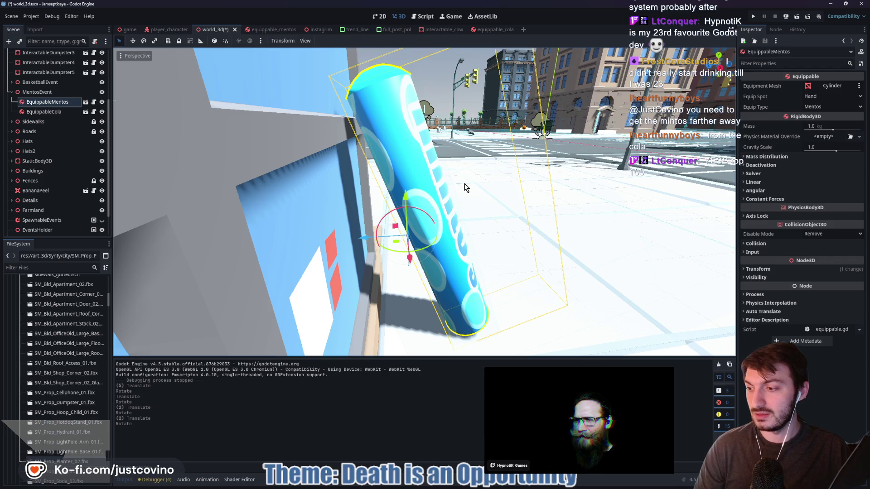
{"action": "key", "text": "d"}
{"action": "key", "text": "s"}
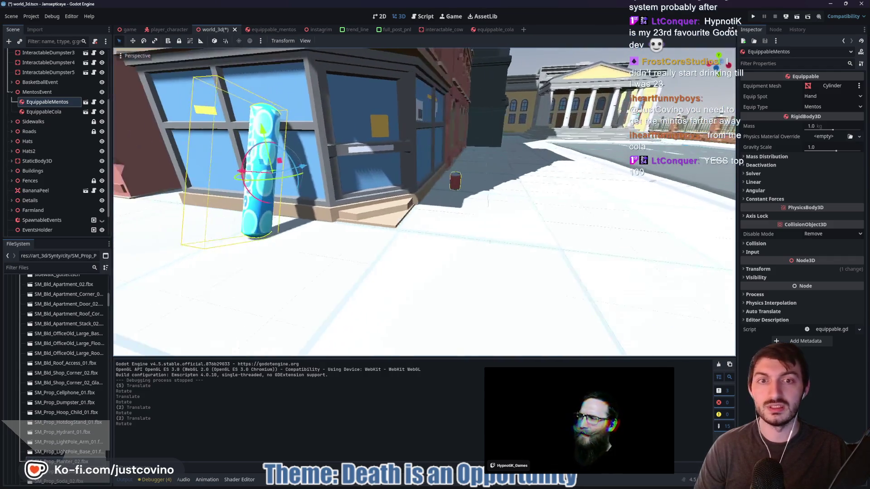
{"action": "key", "text": "a"}
{"action": "left_click_drag", "start_coordinate": [447, 176], "coordinate": [259, 186]}
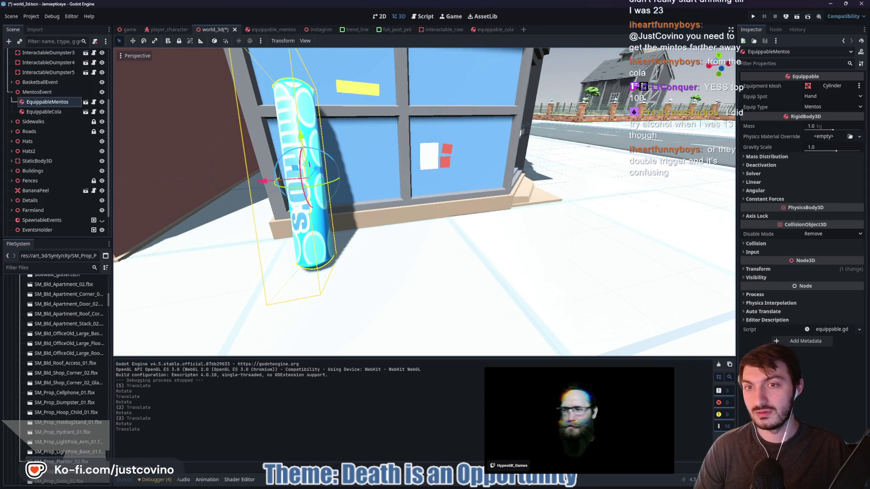
{"action": "key", "text": "w"}
{"action": "key", "text": "w"}
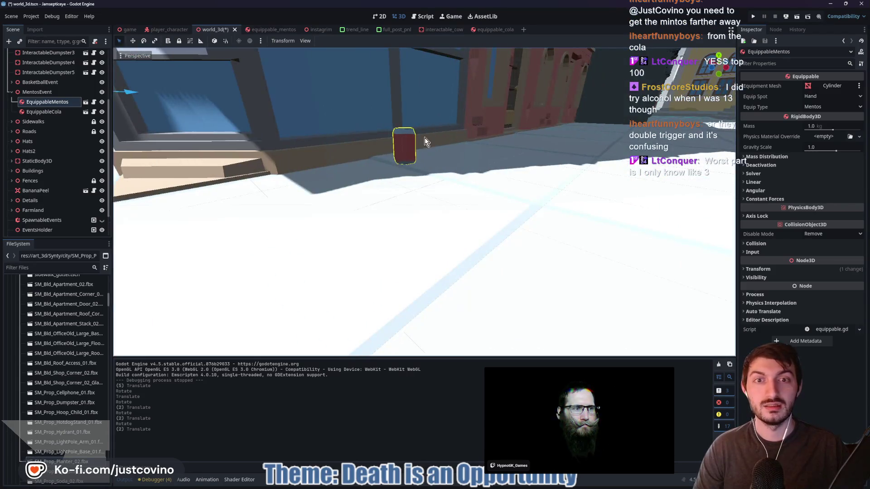
Move the EquippableCola can up the street into the back alley beside the green dumpster
{"action": "left_click", "coordinate": [416, 163]}
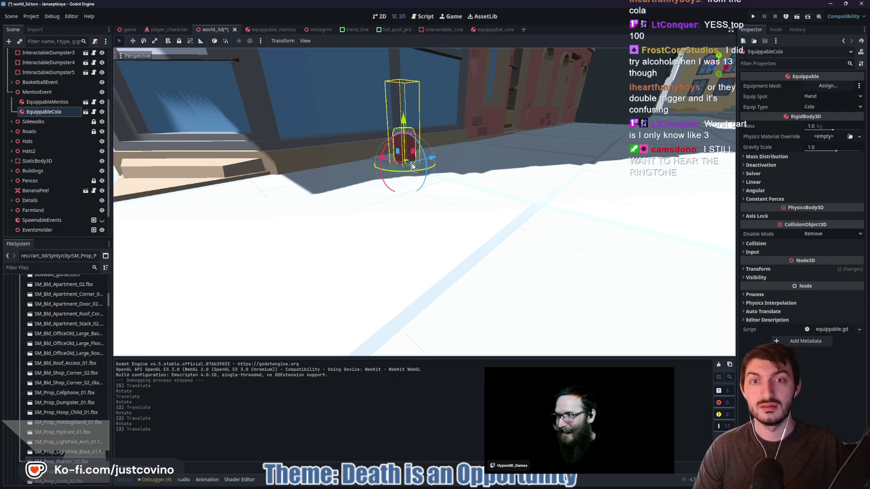
{"action": "key", "text": "w"}
{"action": "key", "text": "e"}
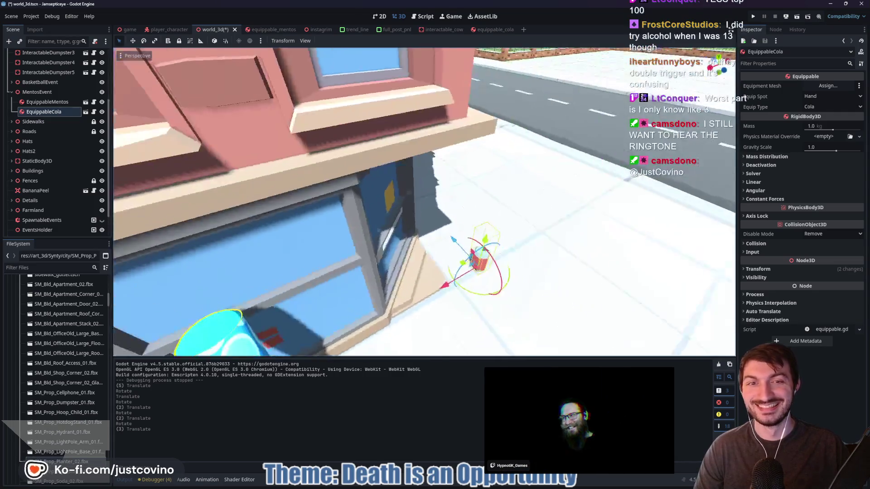
{"action": "key", "text": "s"}
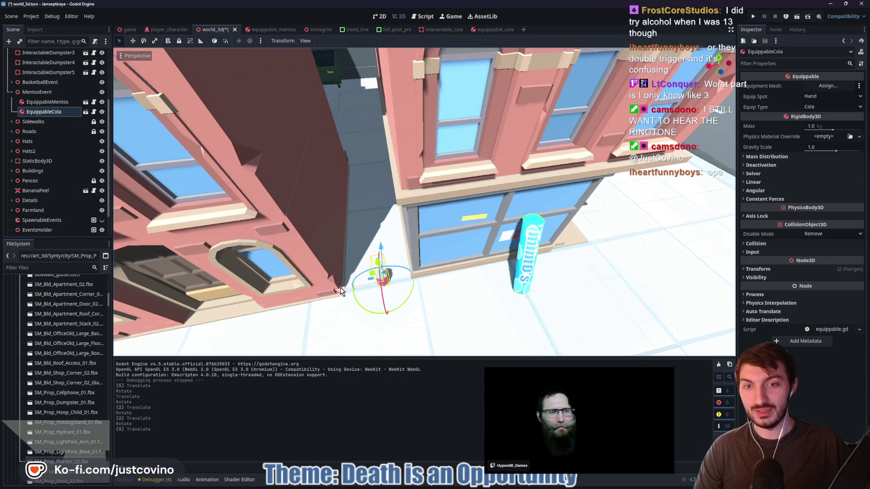
{"action": "mouse_move", "coordinate": [363, 278]}
{"action": "left_mouse_down"}
{"action": "mouse_move", "coordinate": [345, 91]}
{"action": "mouse_move", "coordinate": [345, 113]}
{"action": "left_mouse_up"}
{"action": "key", "text": "w"}
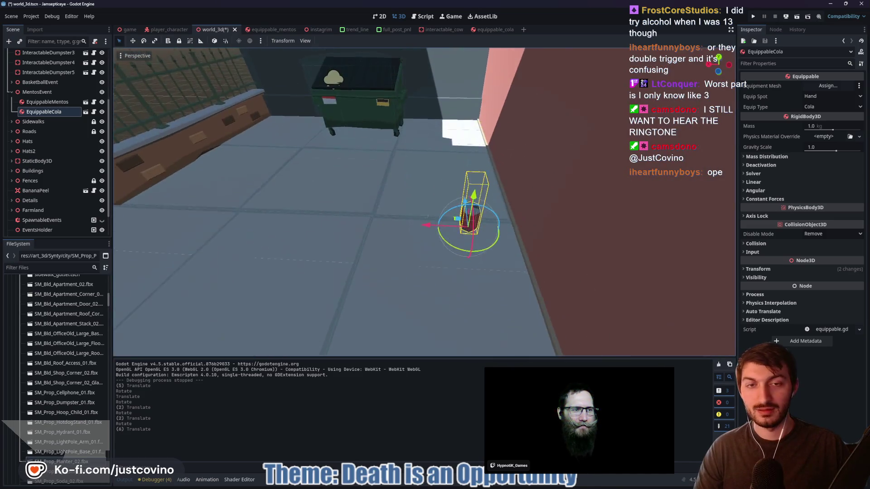
{"action": "mouse_move", "coordinate": [413, 197]}
{"action": "left_mouse_down"}
{"action": "mouse_move", "coordinate": [362, 216]}
{"action": "mouse_move", "coordinate": [231, 209]}
{"action": "left_mouse_up"}
{"action": "left_click_drag", "start_coordinate": [291, 190], "coordinate": [295, 186]}
{"action": "left_click_drag", "start_coordinate": [243, 201], "coordinate": [254, 200]}
{"action": "key", "text": "w"}
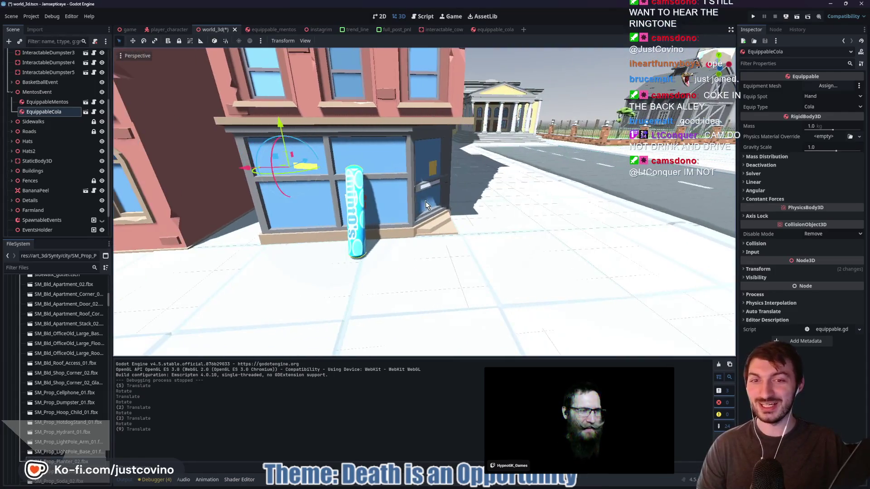
{"action": "left_click", "coordinate": [353, 240]}
Place the Mentos pack at another shopfront, tilted against the window, and save the scene
{"action": "left_click_drag", "start_coordinate": [315, 215], "coordinate": [469, 217]}
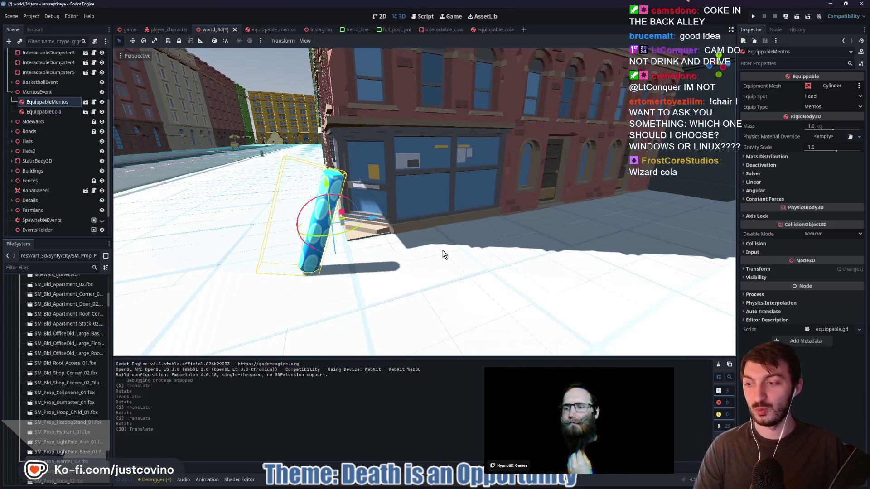
{"action": "left_click_drag", "start_coordinate": [375, 217], "coordinate": [487, 213]}
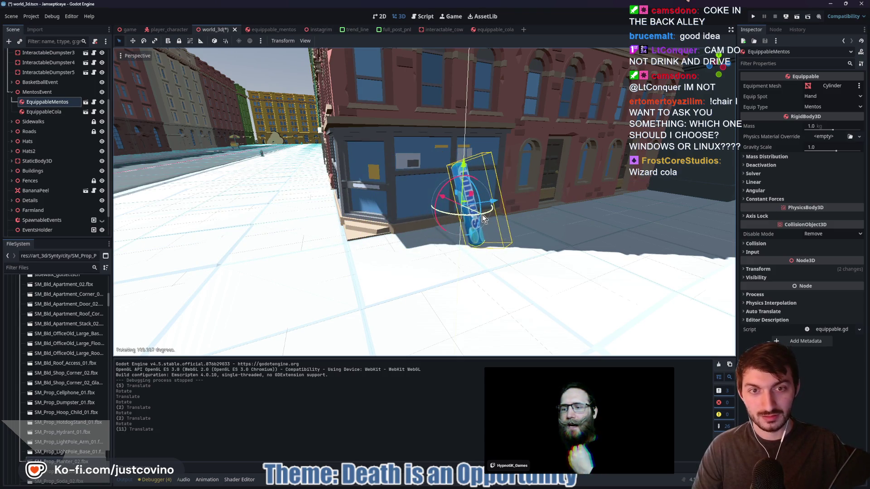
{"action": "left_click_drag", "start_coordinate": [426, 182], "coordinate": [373, 190]}
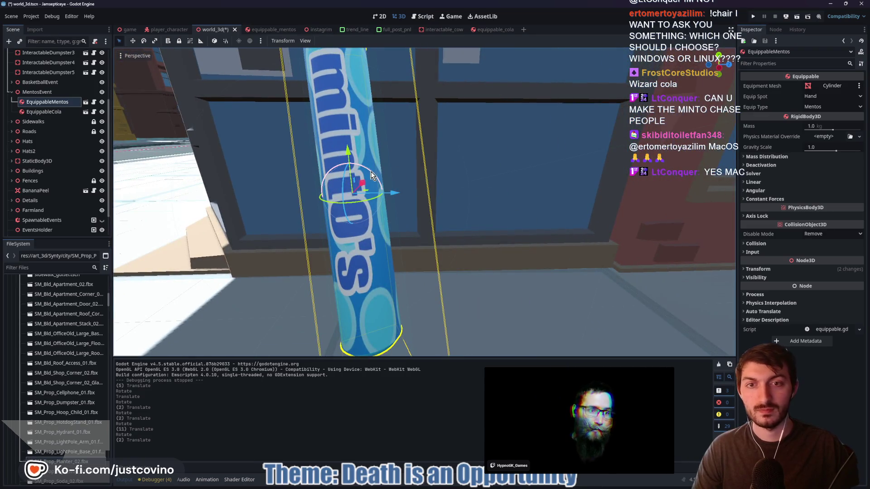
{"action": "left_click_drag", "start_coordinate": [370, 172], "coordinate": [375, 177]}
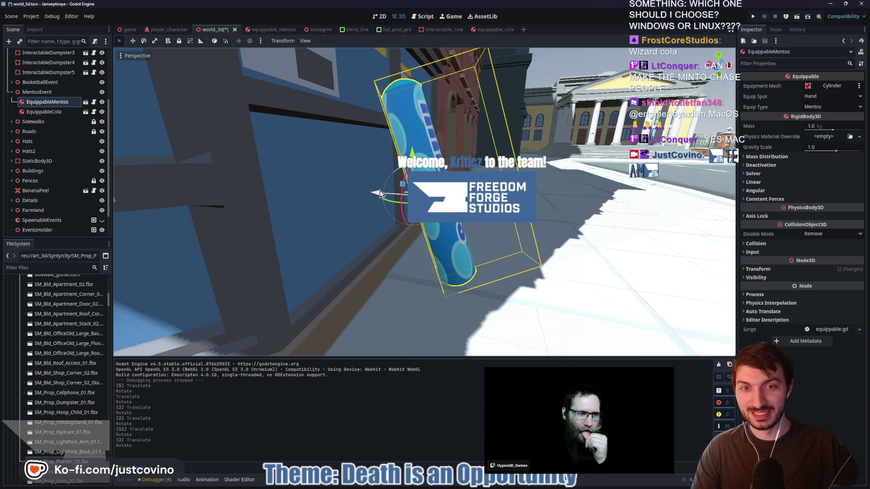
{"action": "left_click_drag", "start_coordinate": [374, 190], "coordinate": [359, 230]}
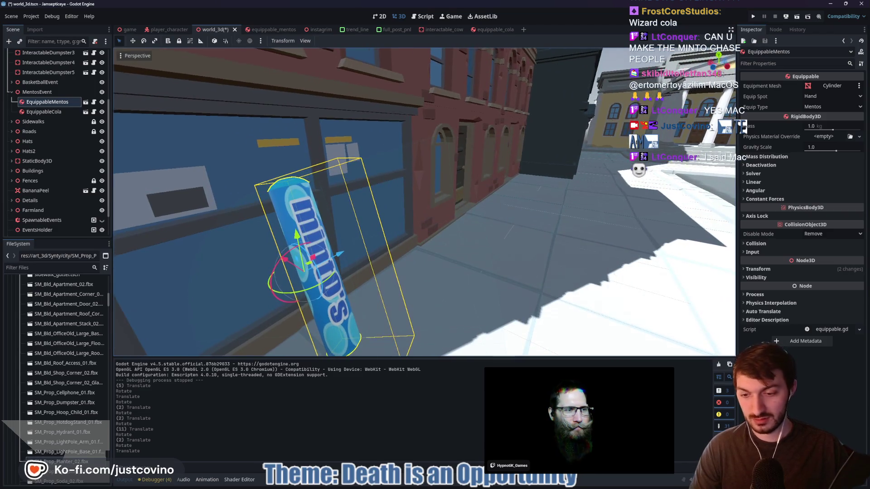
{"action": "key", "text": "ctrl+s"}
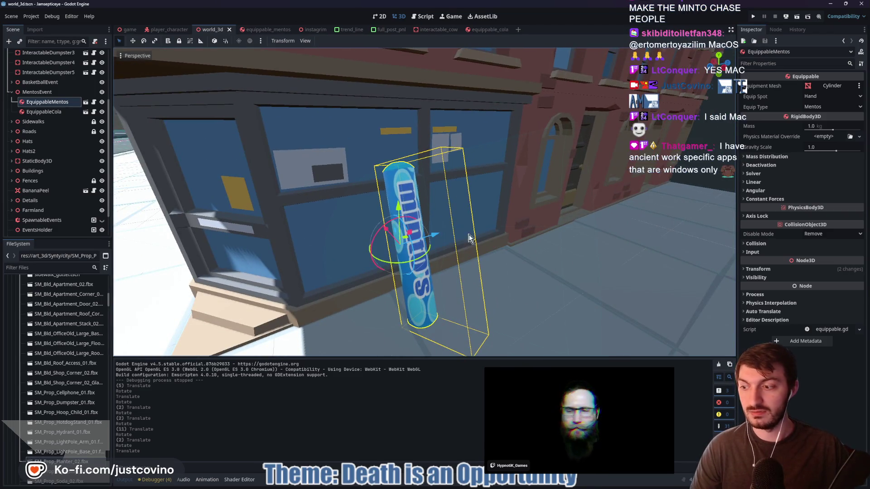
Commit the two changed files to main as 'Coke hidden in the back alley'
{"action": "left_click", "coordinate": [494, 486]}
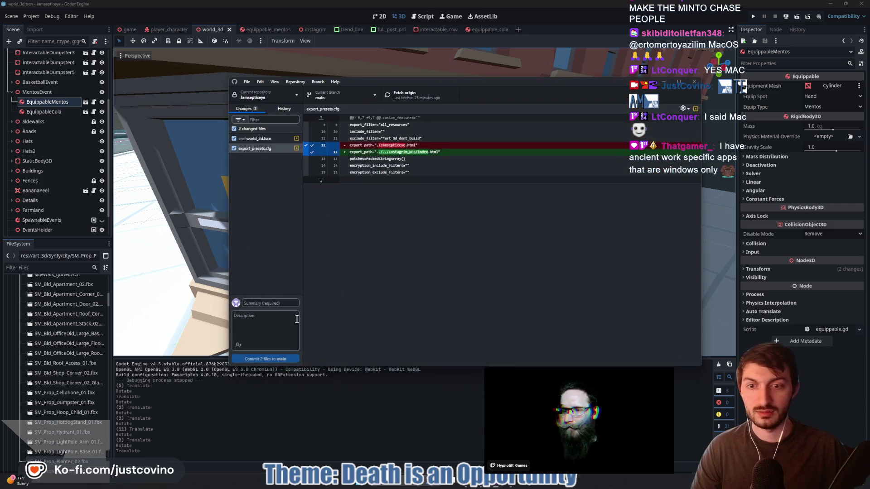
{"action": "type", "text": "dden in the back alley"}
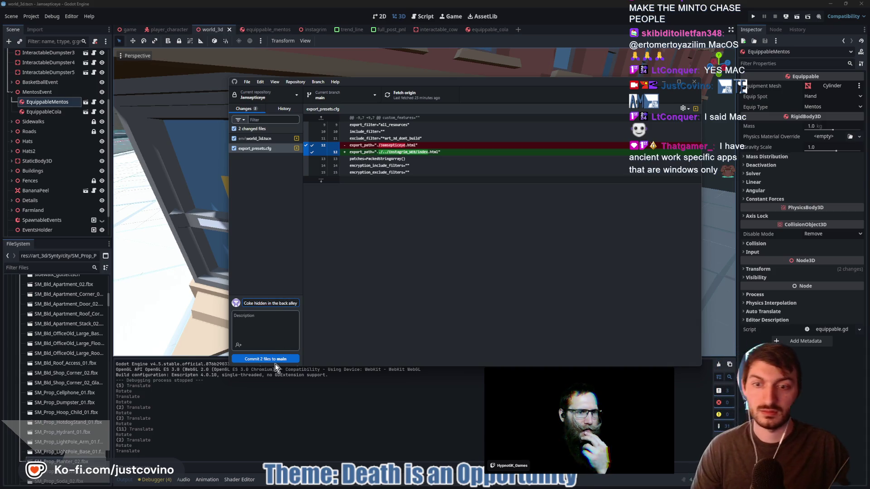
{"action": "left_click", "coordinate": [274, 359]}
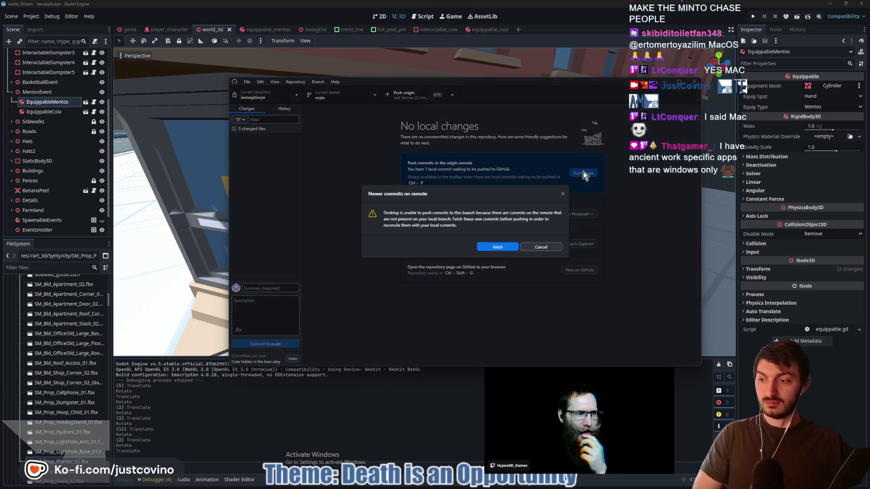
Fetch and pull the two remote commits, then push the local commits to origin
{"action": "left_click", "coordinate": [496, 246]}
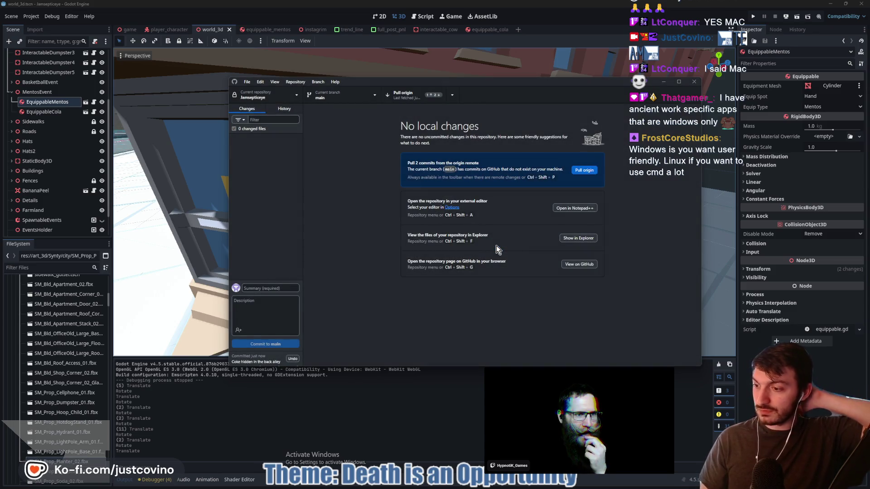
{"action": "left_click", "coordinate": [580, 171]}
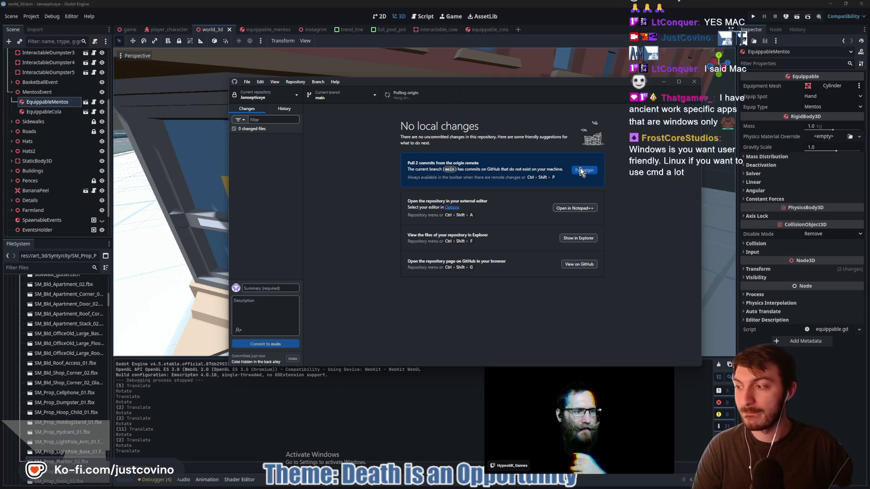
{"action": "left_click", "coordinate": [578, 173]}
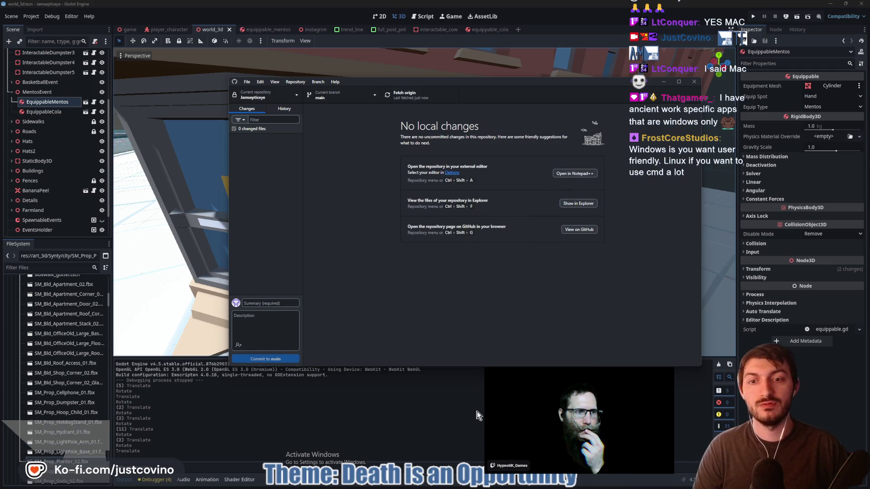
{"action": "key", "text": "alt+Tab"}
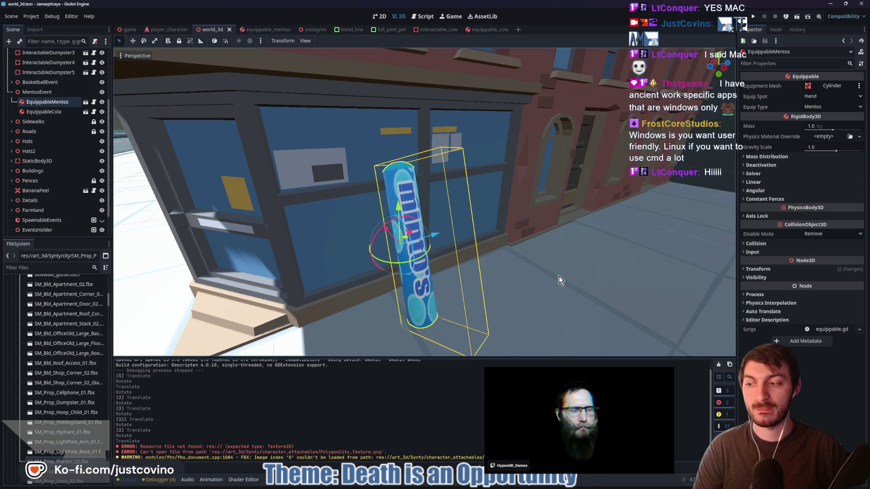
{"action": "key", "text": "s"}
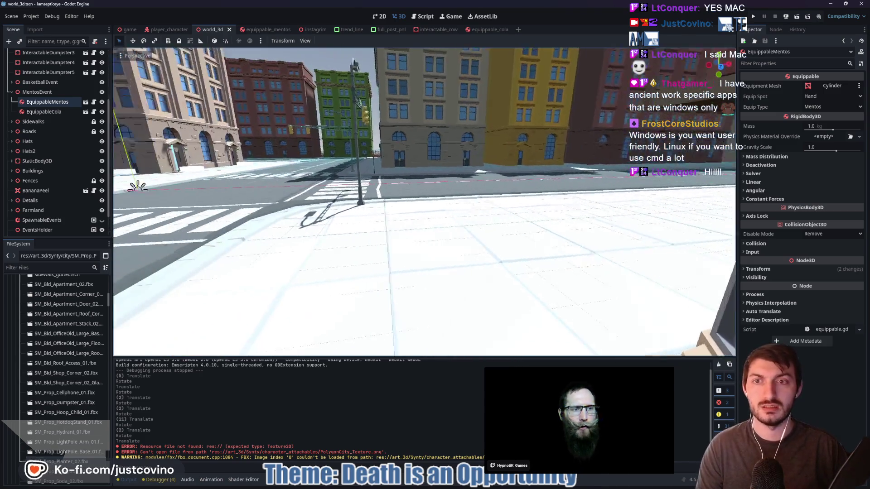
{"action": "key", "text": "w"}
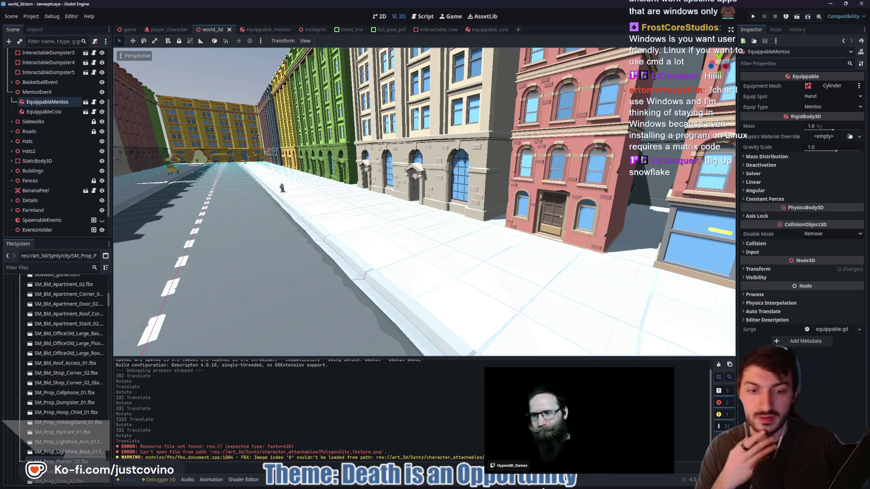
{"action": "left_click", "coordinate": [497, 486]}
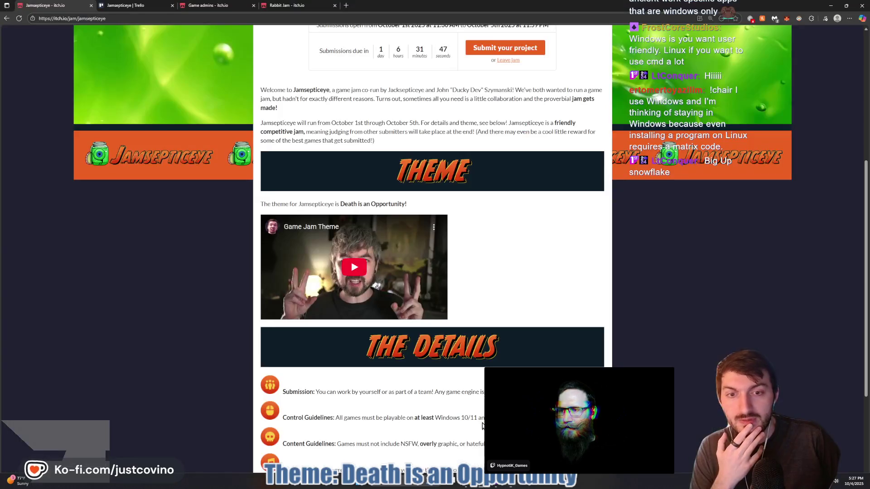
Run the Instagrim build fullscreen from its itch.io page and start a new game
{"action": "left_click", "coordinate": [213, 7]}
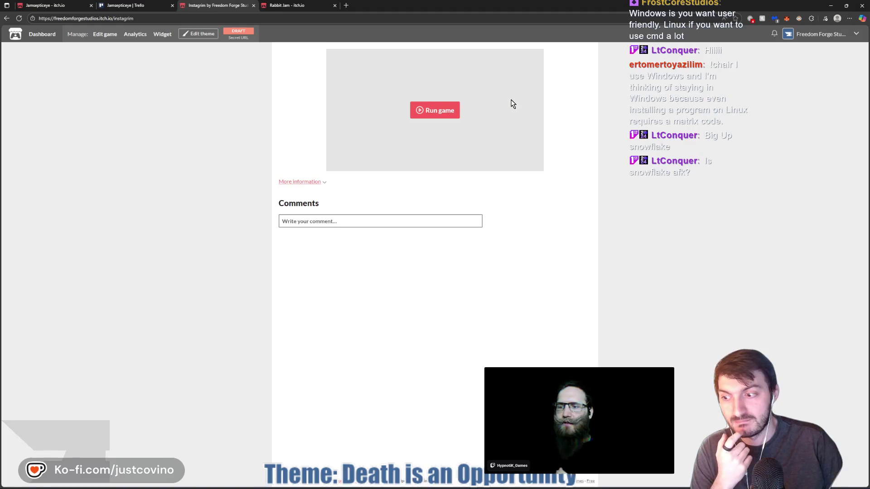
{"action": "left_click", "coordinate": [423, 112]}
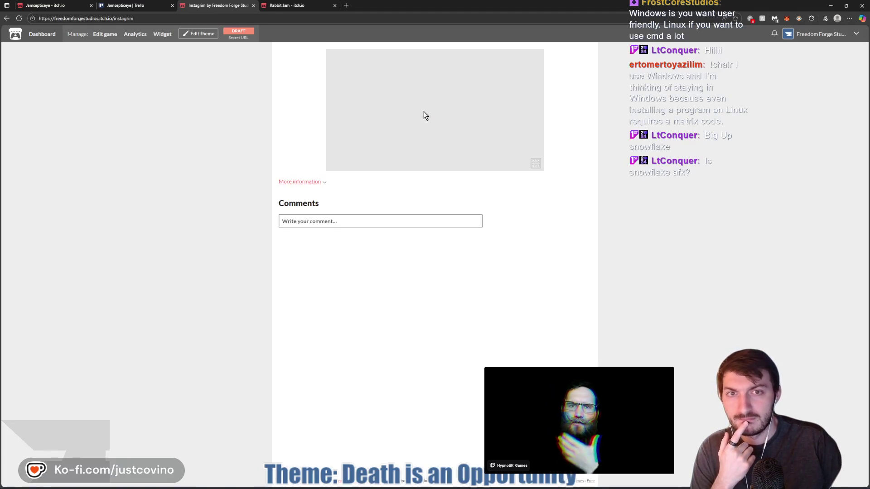
{"action": "left_click", "coordinate": [536, 164]}
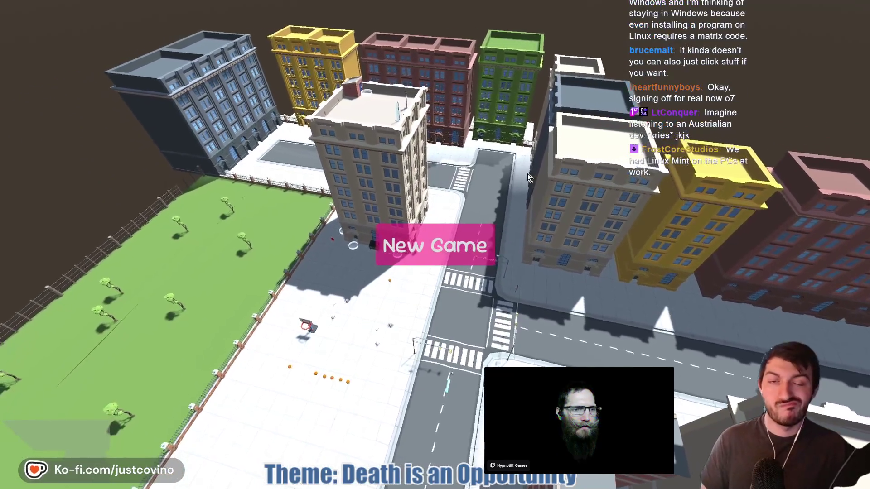
{"action": "left_click", "coordinate": [435, 245]}
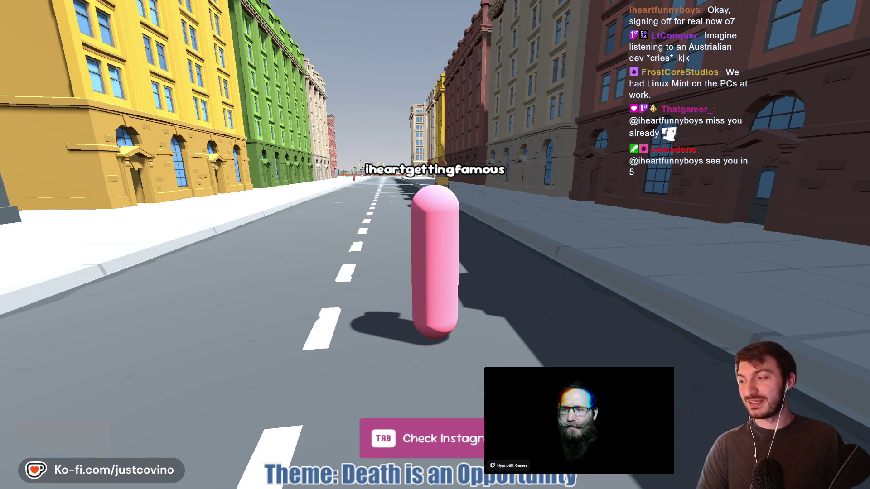
Lower the Master and Music volumes in the in-game phone's settings
{"action": "key", "text": "Tab"}
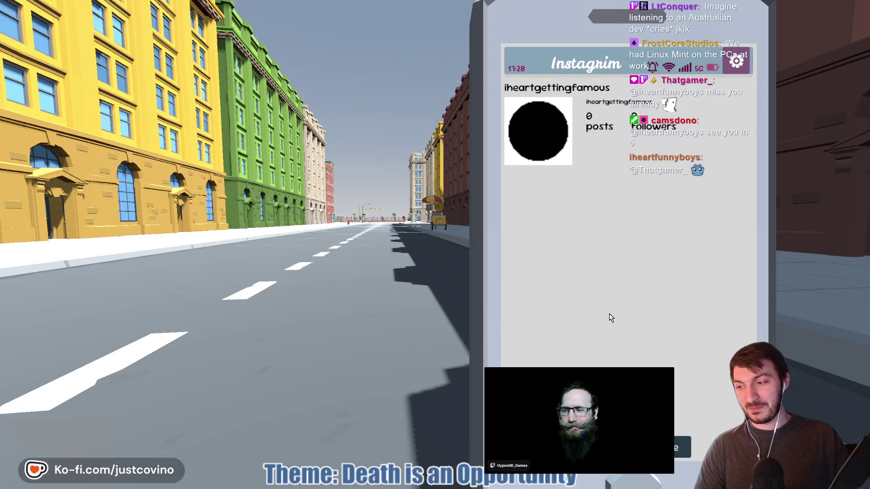
{"action": "left_click", "coordinate": [737, 62]}
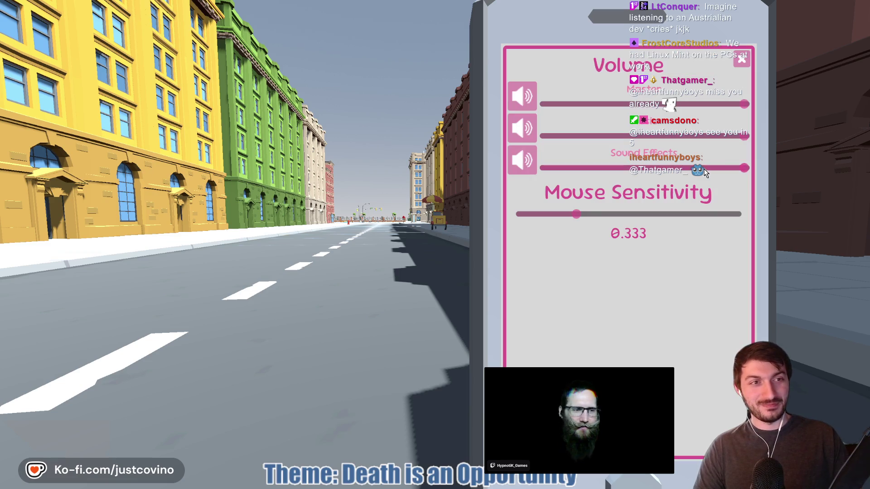
{"action": "left_click", "coordinate": [723, 105]}
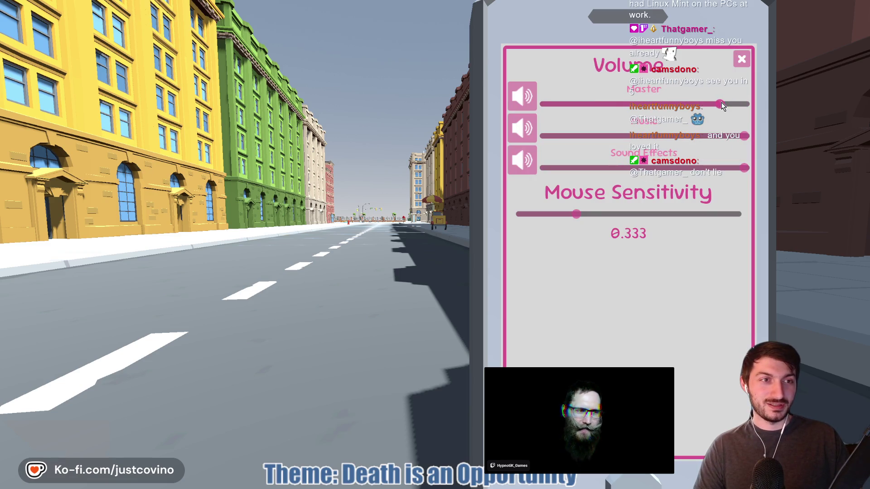
{"action": "left_click_drag", "start_coordinate": [620, 134], "coordinate": [597, 135]}
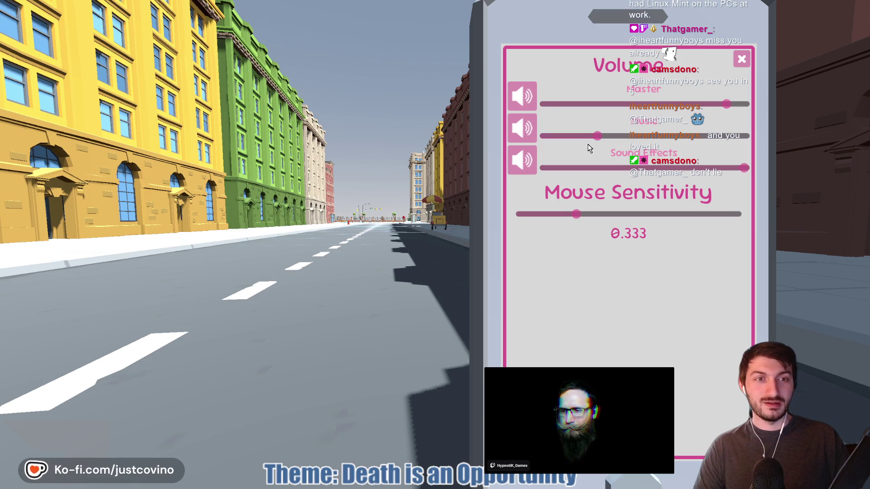
{"action": "left_click", "coordinate": [741, 60]}
View the Trending hashtags, put the phone away, and walk the player forward
{"action": "key", "text": "Tab"}
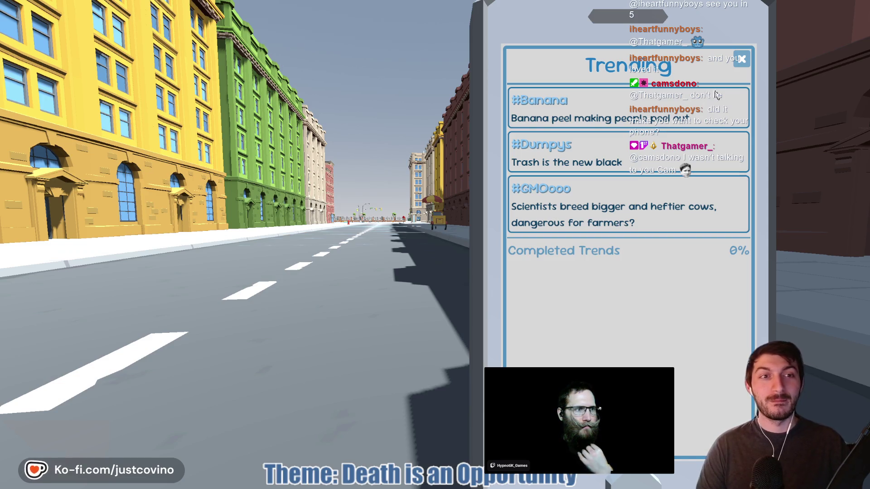
{"action": "left_click", "coordinate": [741, 59]}
{"action": "left_click", "coordinate": [737, 60]}
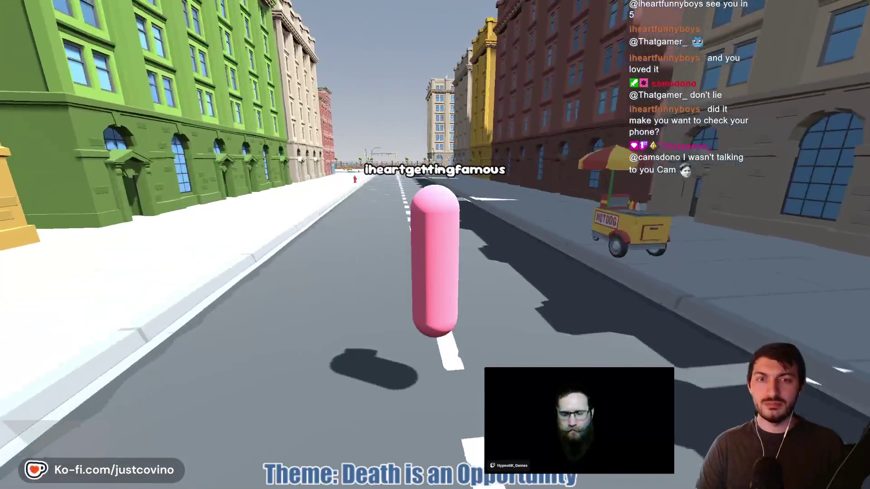
{"action": "key", "text": "w"}
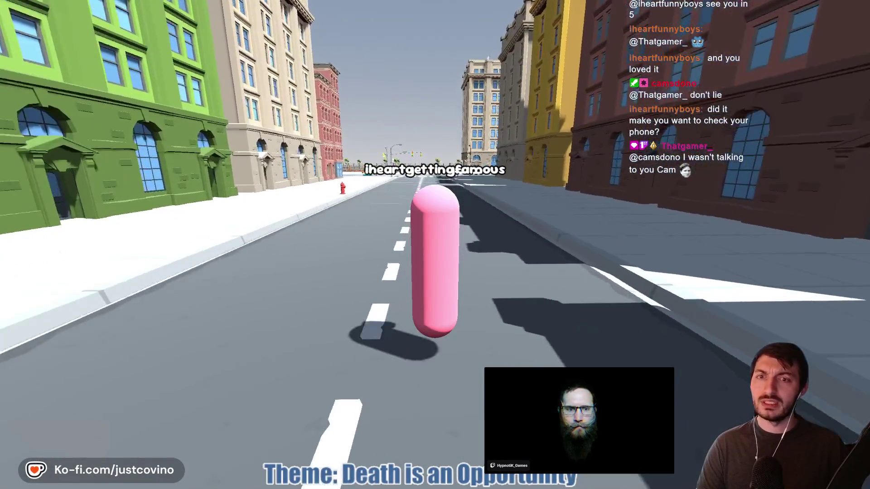
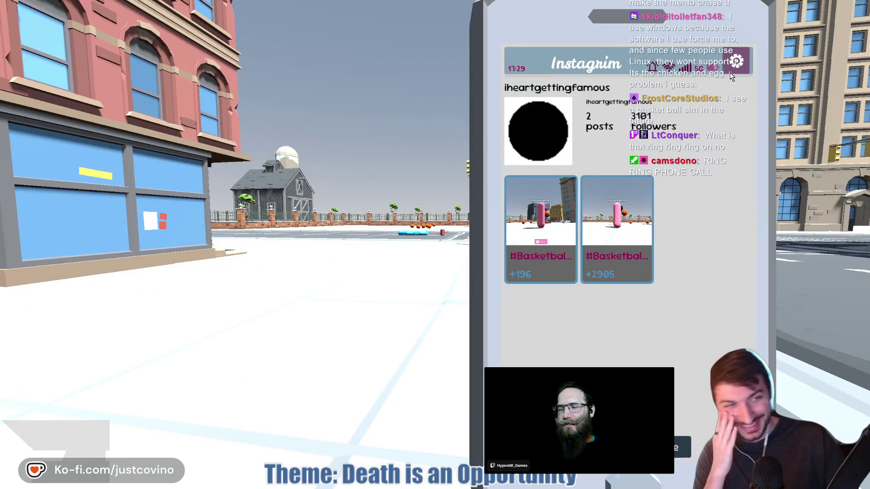
Look through the phone's volume and sensitivity settings and the trending hashtags list
{"action": "left_click", "coordinate": [736, 64]}
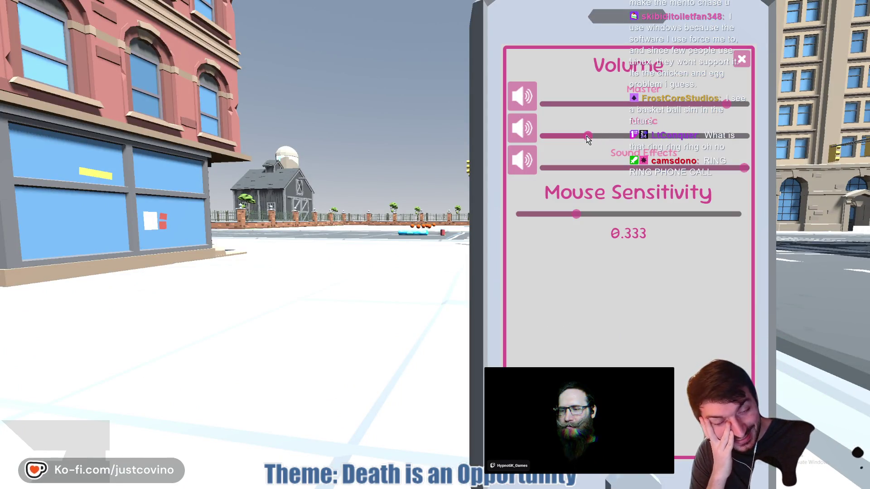
{"action": "left_click", "coordinate": [743, 61]}
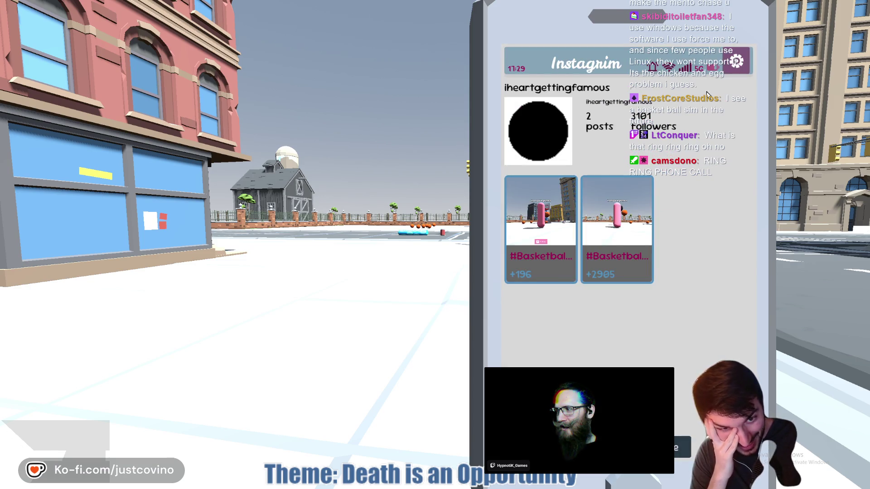
{"action": "left_click", "coordinate": [678, 447]}
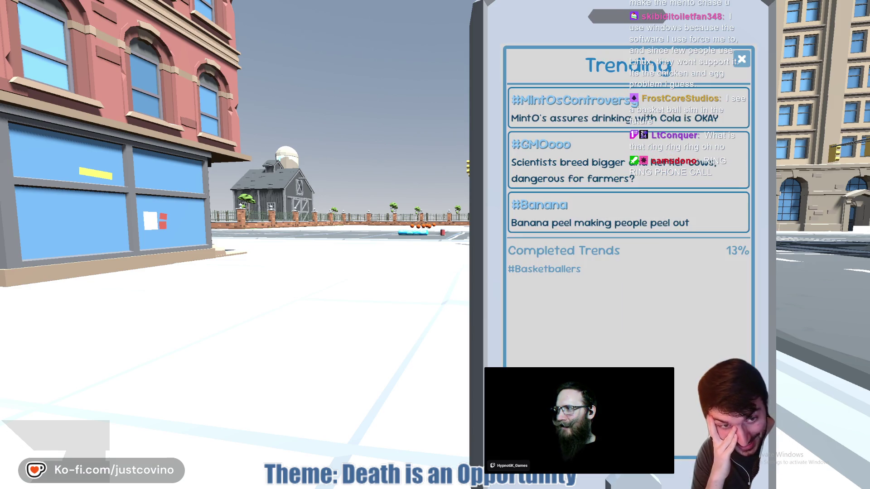
{"action": "left_click", "coordinate": [741, 60]}
Put the phone away and walk the capsule onto the street beside the mints
{"action": "key", "text": "Escape"}
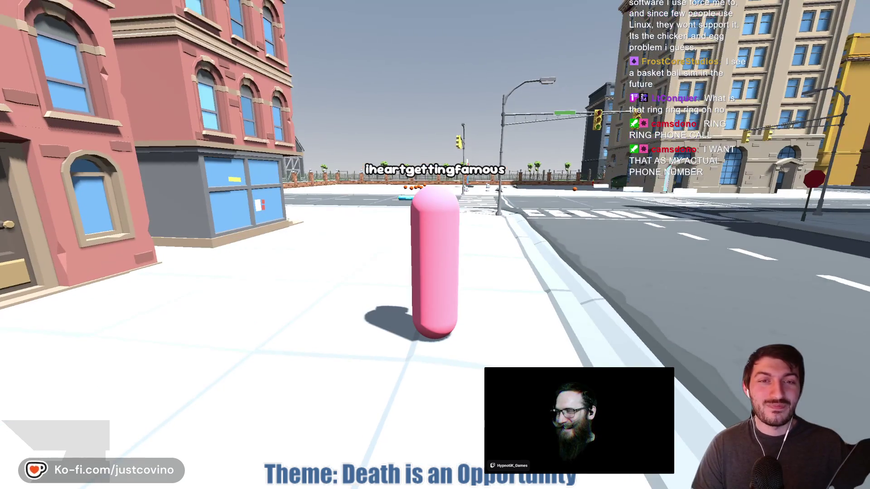
{"action": "key", "text": "Tab"}
{"action": "key", "text": "Escape"}
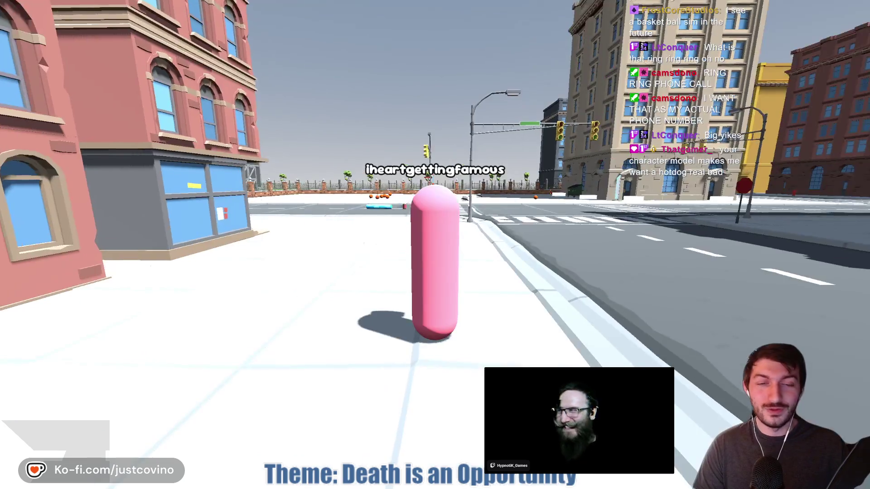
{"action": "key", "text": "w"}
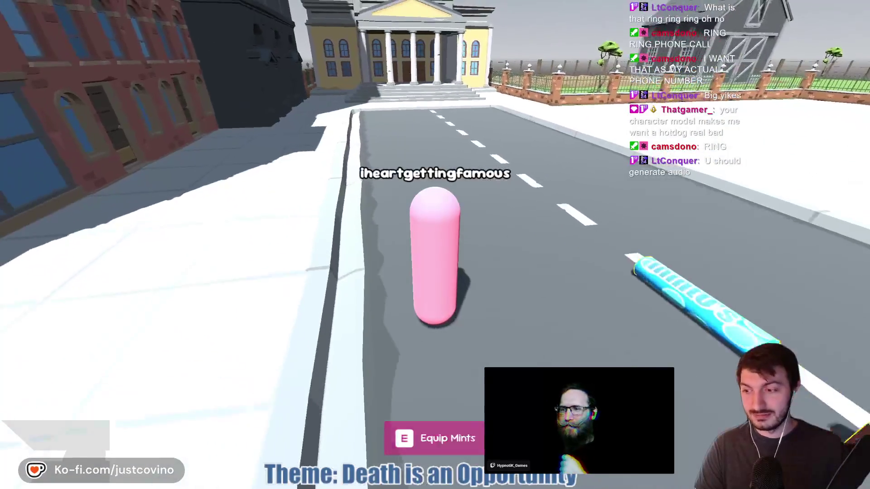
Walk into the basketball park and pick up and throw three basketballs at the hoop
{"action": "key", "text": "w"}
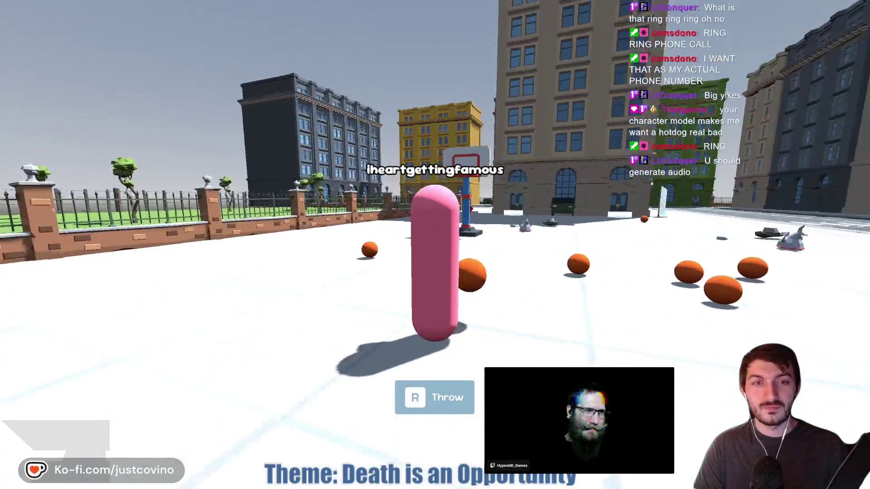
{"action": "key", "text": "r"}
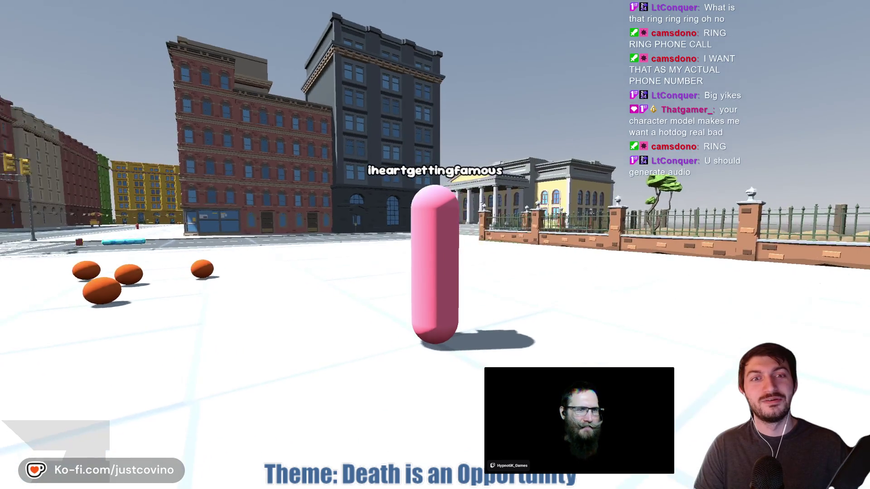
{"action": "key", "text": "w"}
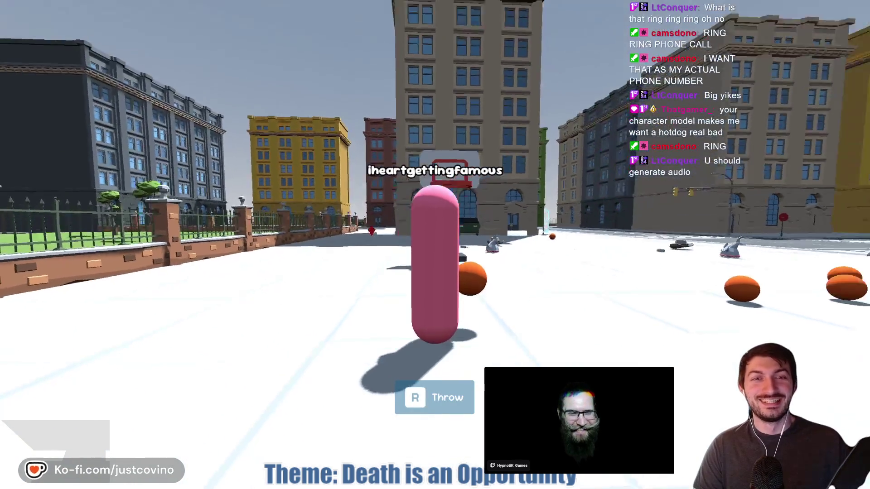
{"action": "key", "text": "r"}
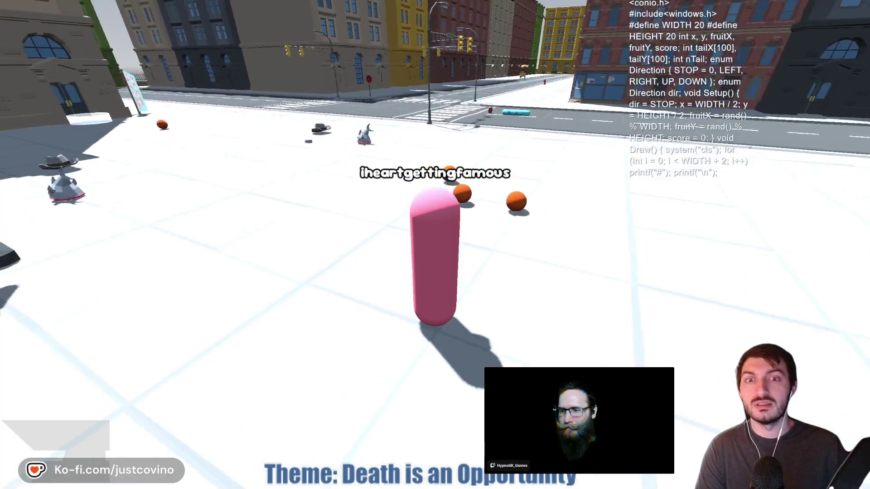
{"action": "key", "text": "e"}
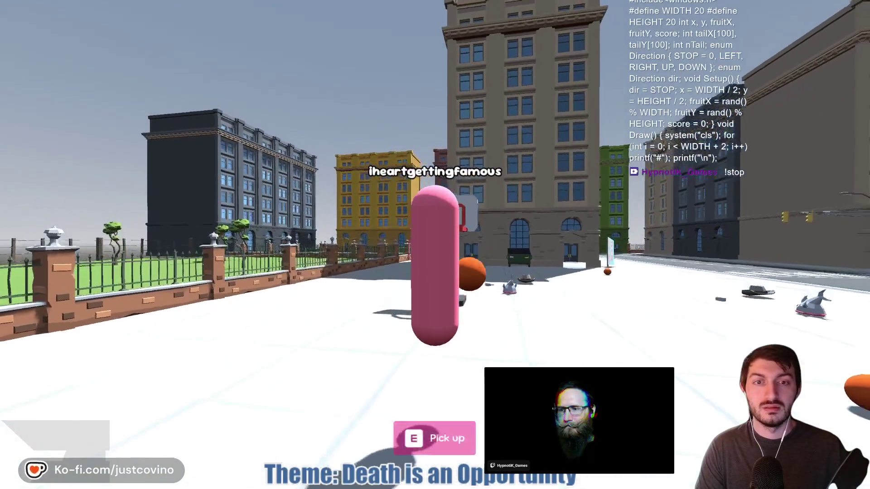
{"action": "key", "text": "r"}
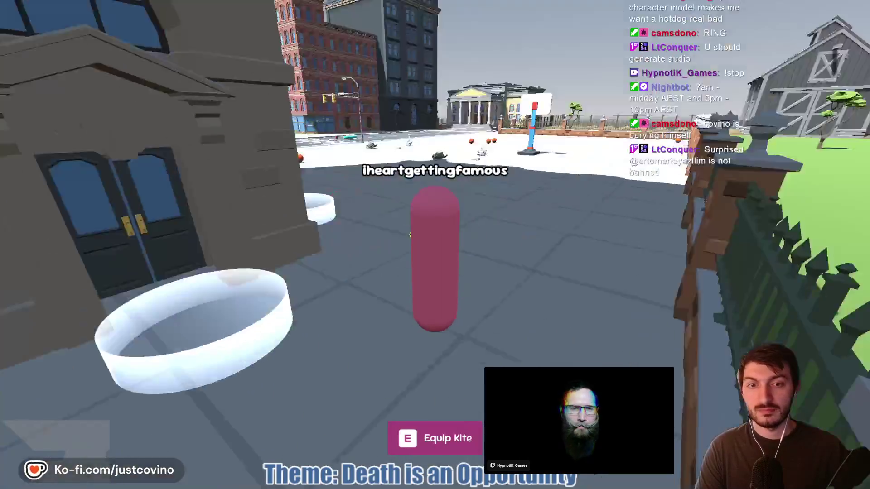
Equip the red kite, go up to the rooftop, and glide off the roof edge
{"action": "key", "text": "e"}
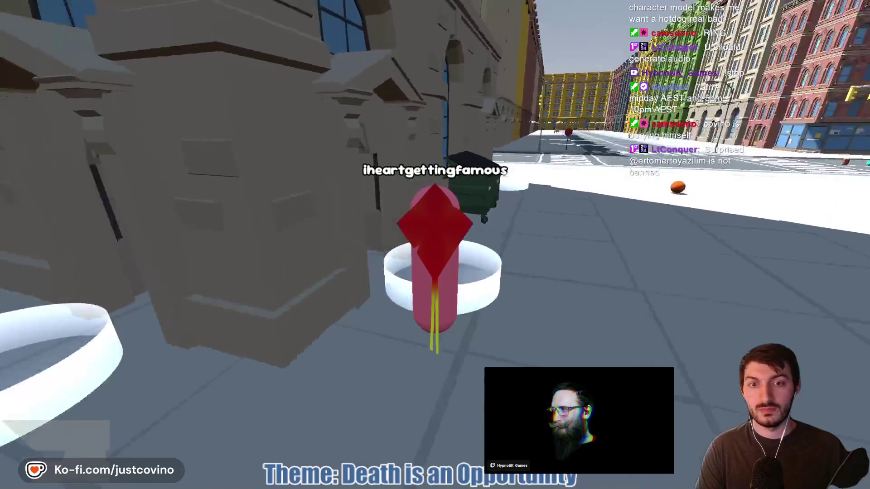
{"action": "key", "text": "e"}
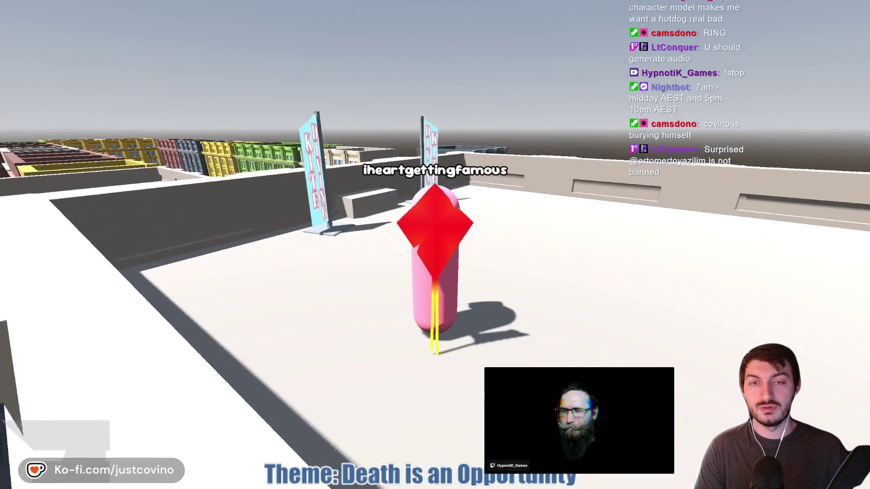
{"action": "key", "text": "w"}
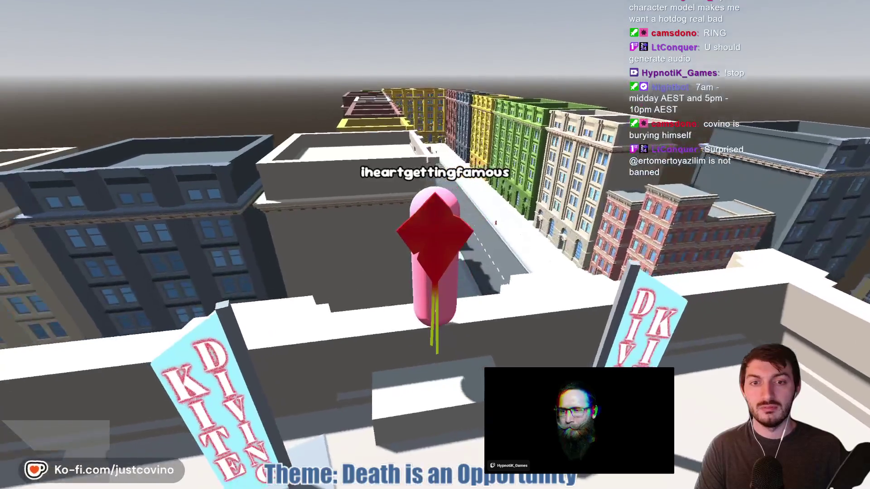
{"action": "key", "text": "space"}
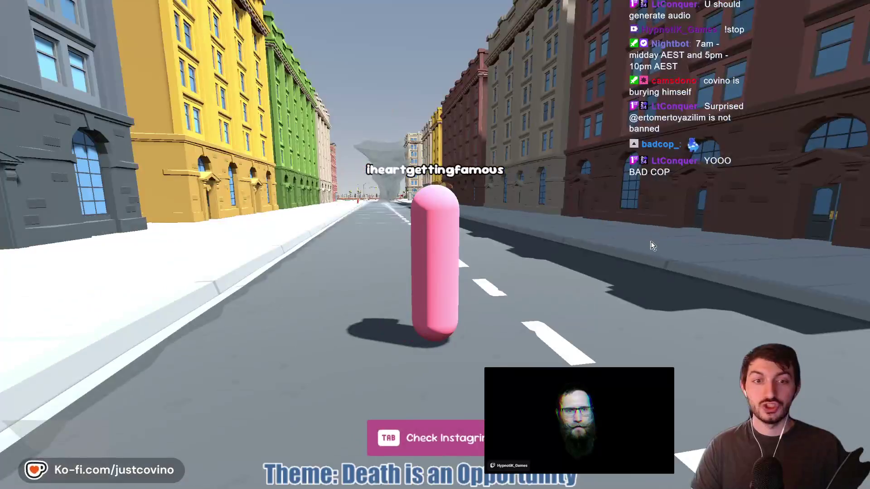
Check the phone's Trending list for the completed #kitedivingchallenge at 25%
{"action": "key", "text": "Tab"}
{"action": "left_click", "coordinate": [599, 447]}
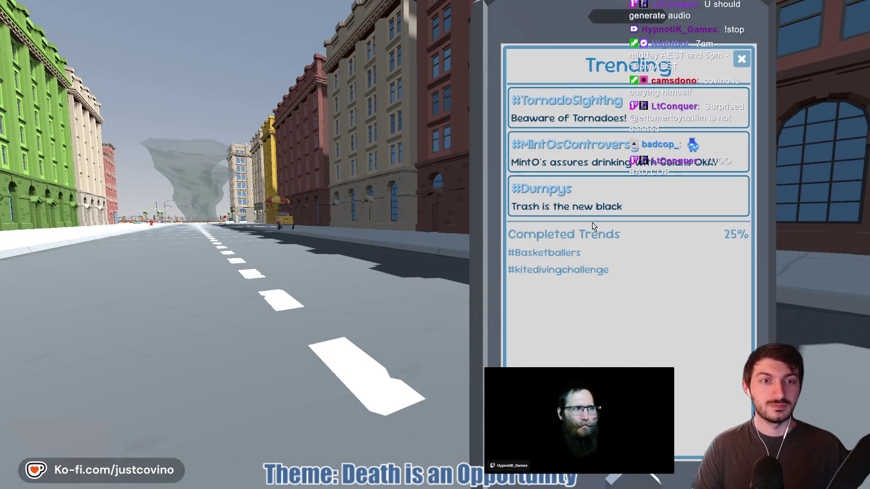
{"action": "left_click", "coordinate": [741, 60]}
{"action": "key", "text": "Tab"}
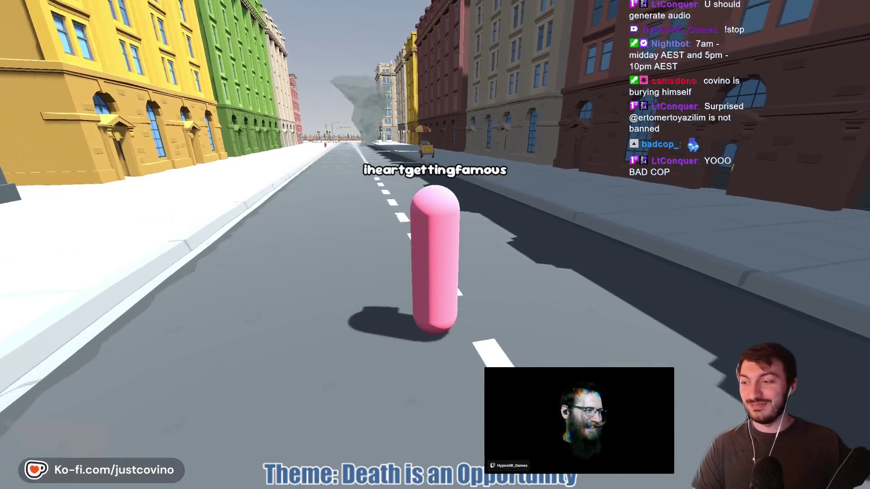
Walk down the street past the yellow and green buildings into the tornado
{"action": "key", "text": "w"}
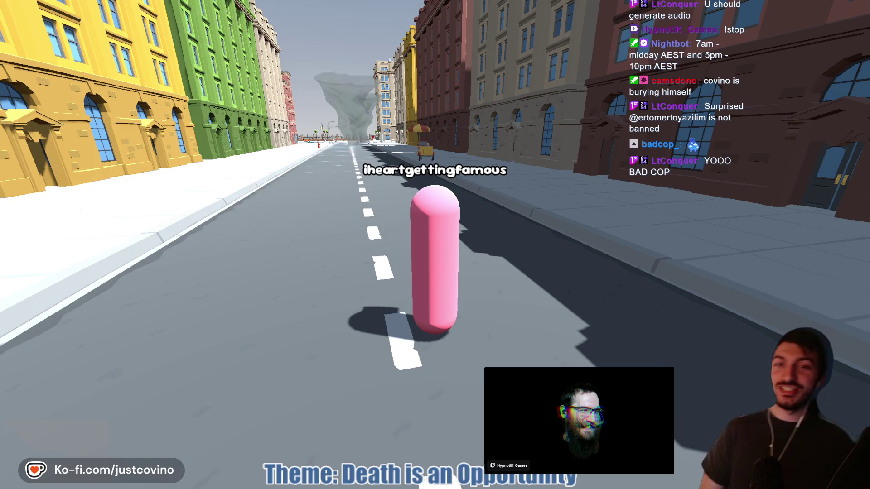
{"action": "key", "text": "w"}
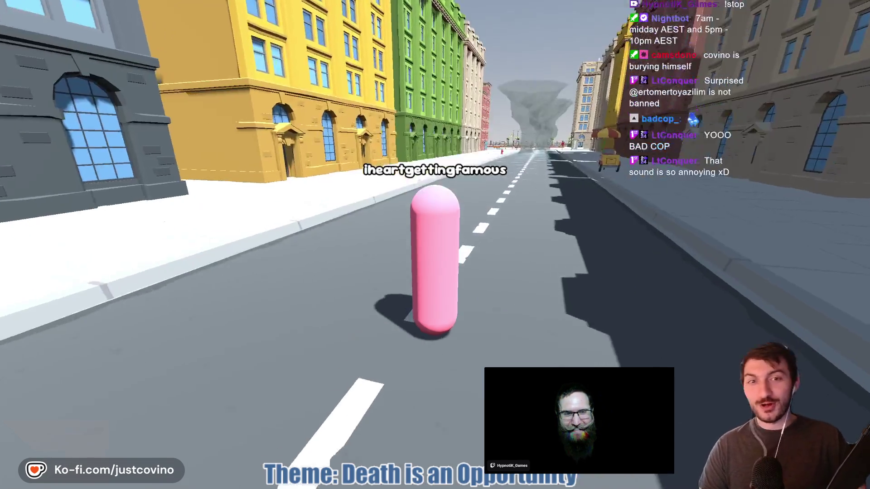
{"action": "key", "text": "w"}
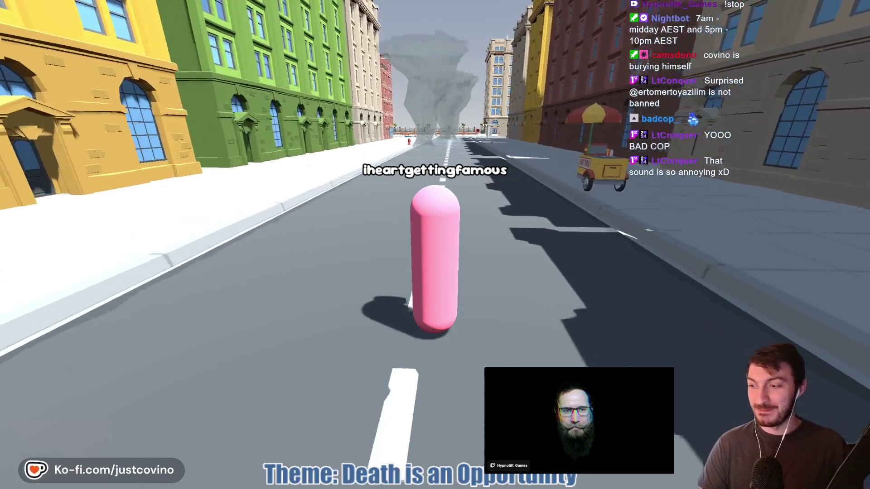
{"action": "key", "text": "w"}
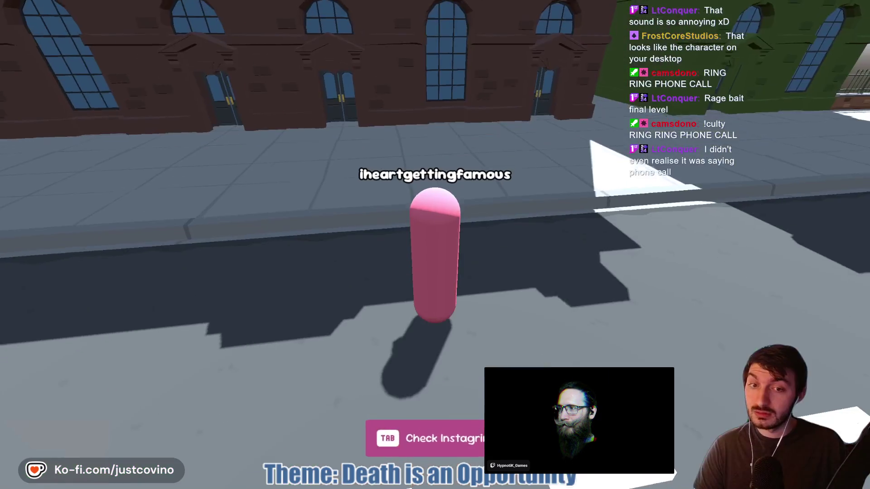
Check the phone profile after respawning and walk past the hot-dog cart
{"action": "key", "text": "Tab"}
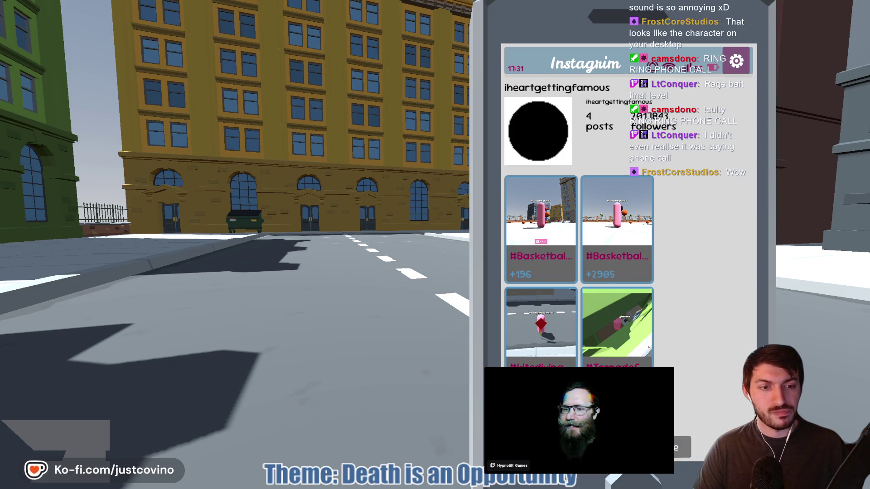
{"action": "key", "text": "Escape"}
{"action": "key", "text": "w"}
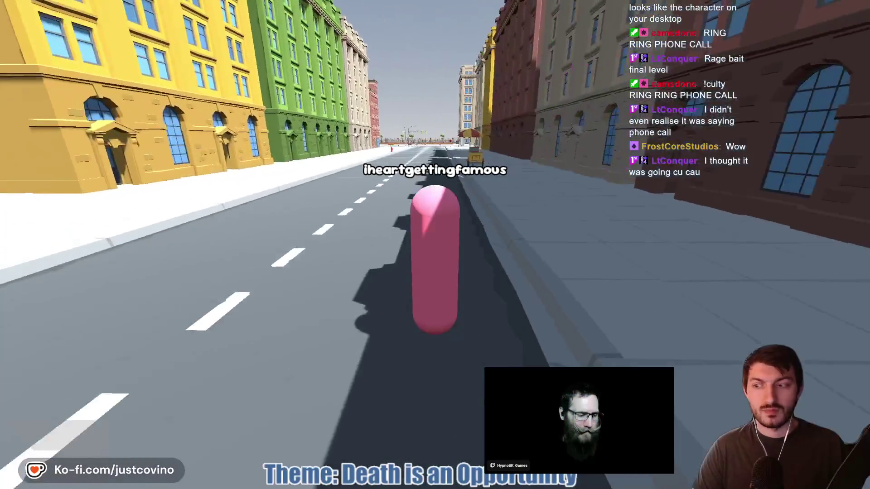
{"action": "key", "text": "w"}
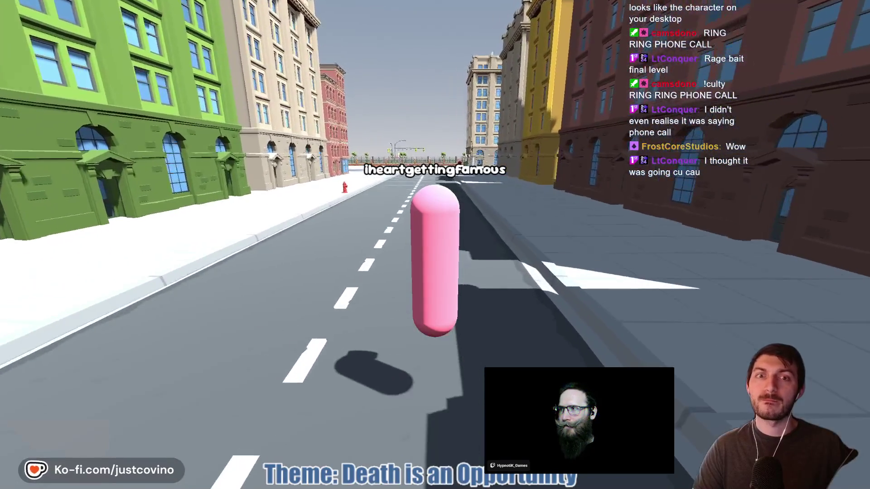
{"action": "key", "text": "Tab"}
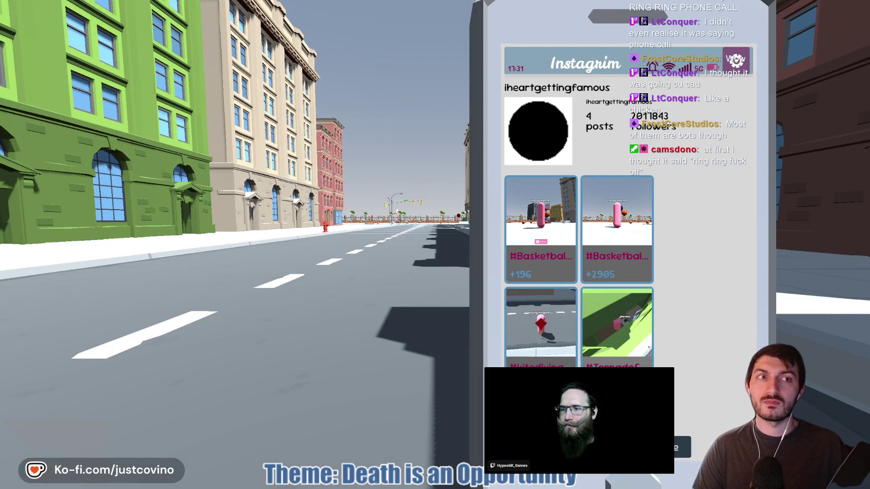
{"action": "key", "text": "Tab"}
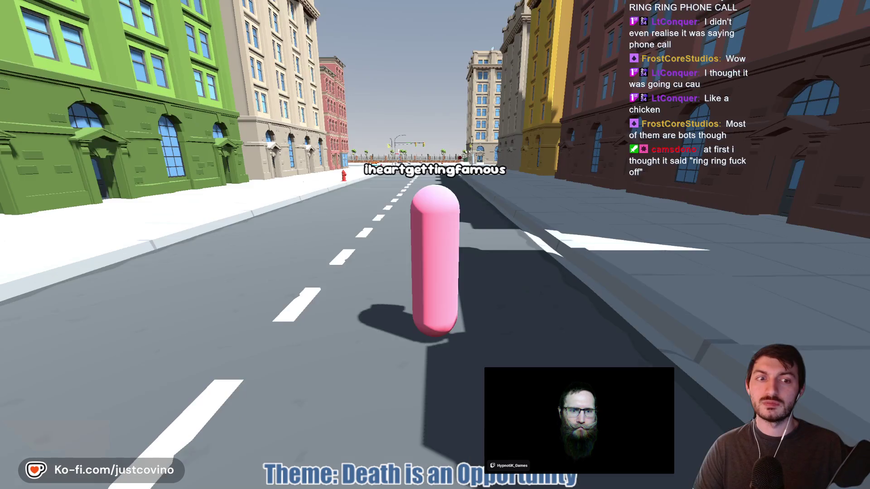
Continue past the fire hydrant and cross to the mentos and cola on the road
{"action": "key", "text": "w"}
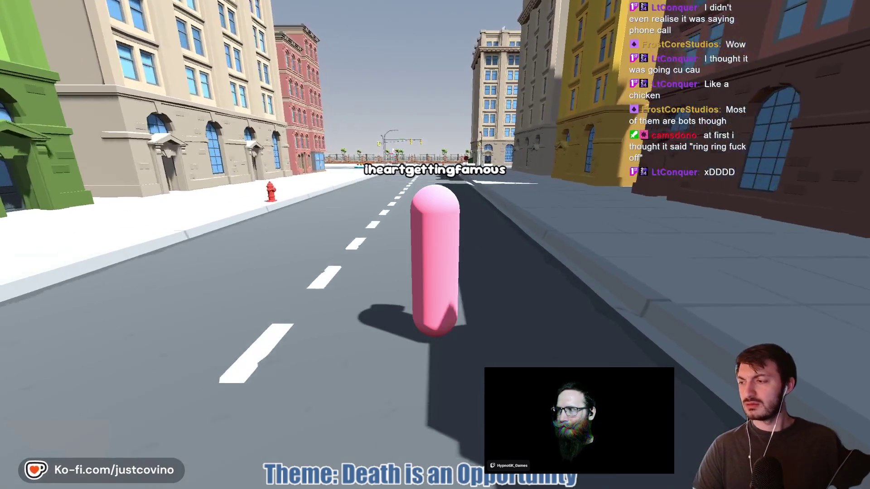
{"action": "key", "text": "w"}
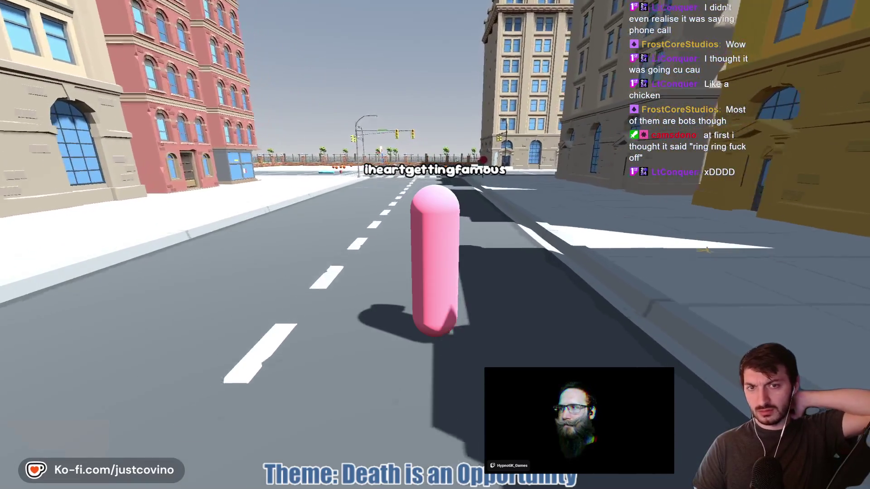
{"action": "key", "text": "a"}
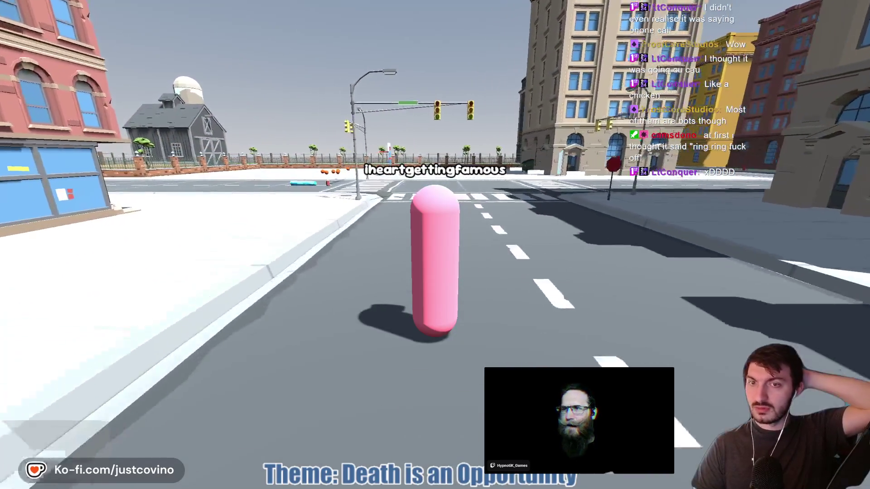
{"action": "key", "text": "w"}
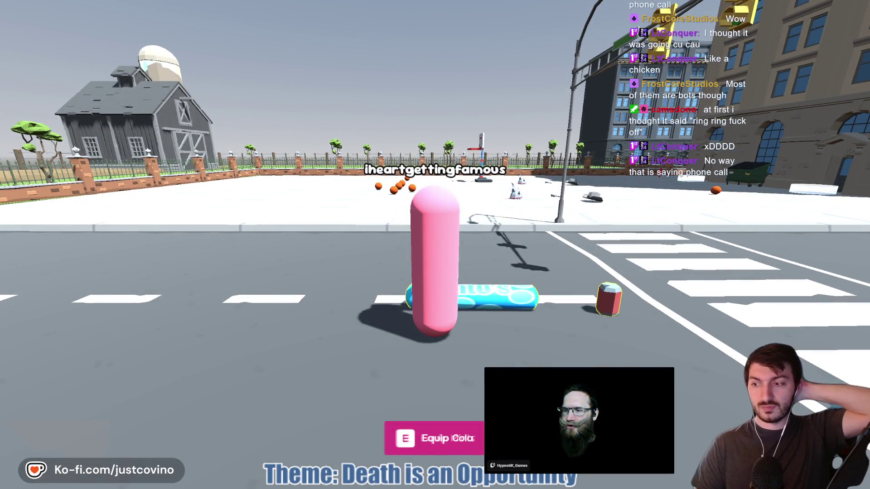
Pick up the cola item, turn the camera, and glance at the phone's Trending page
{"action": "key", "text": "e"}
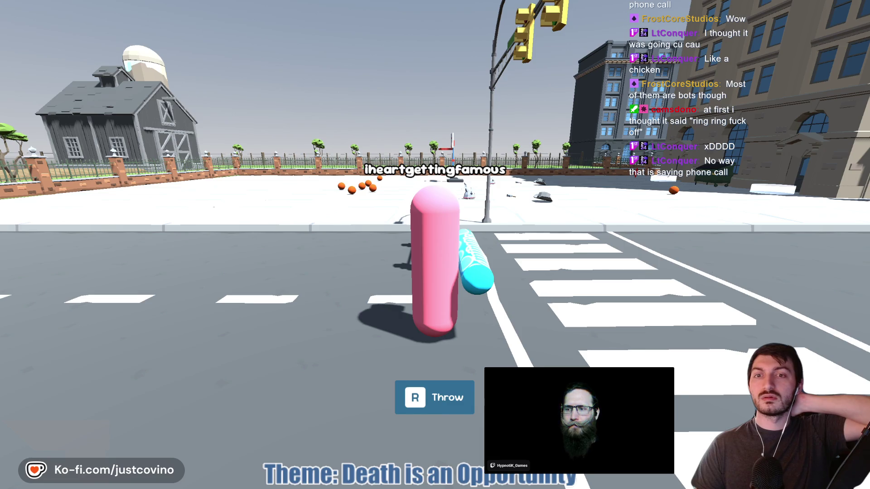
{"action": "key", "text": "a"}
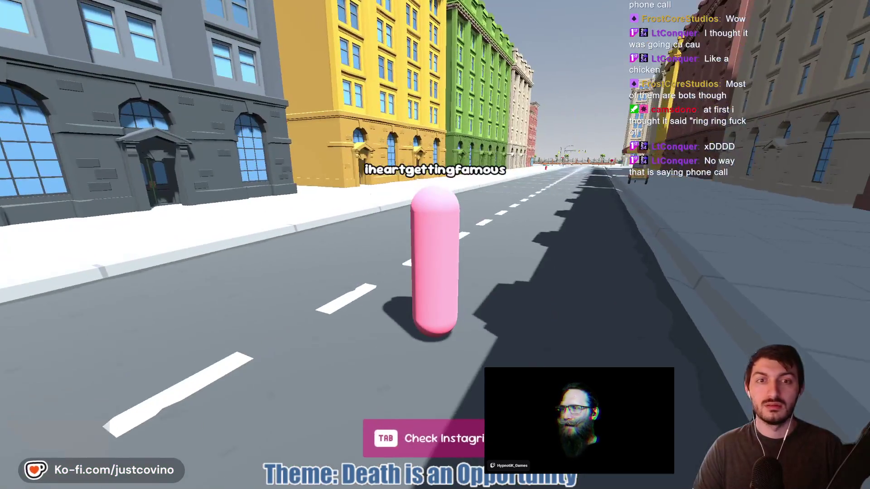
{"action": "key", "text": "Tab"}
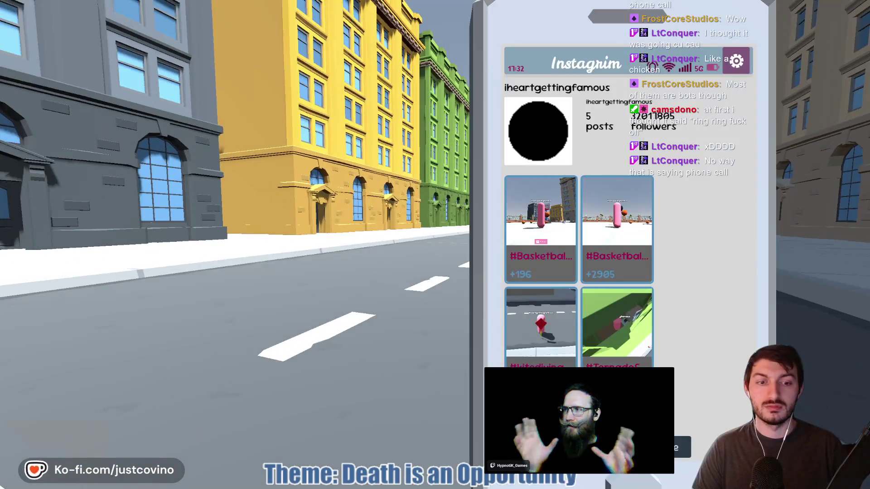
{"action": "key", "text": "t"}
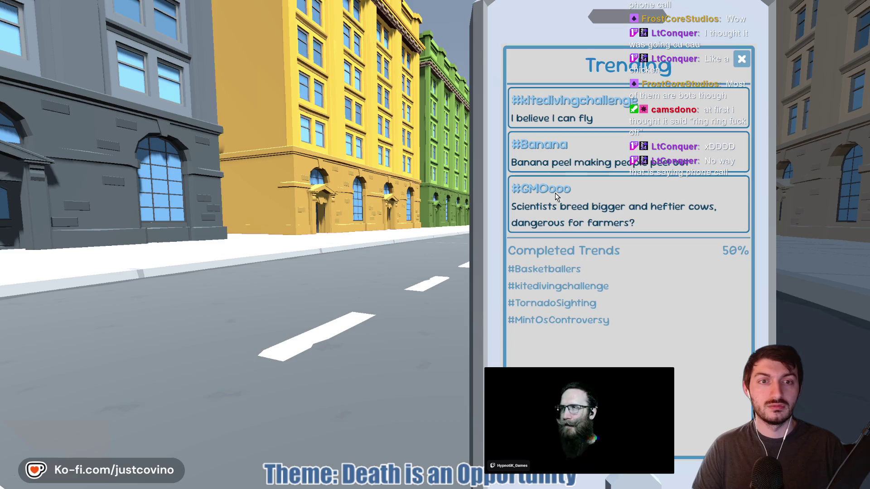
{"action": "key", "text": "t"}
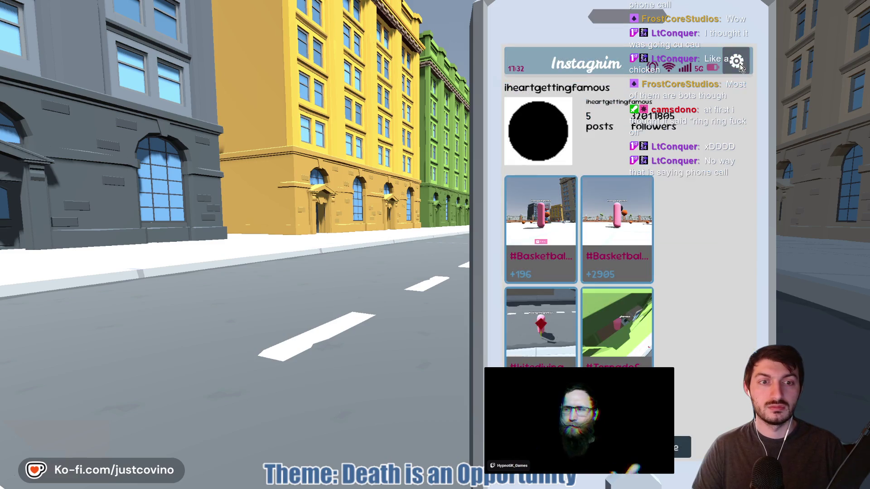
Scroll through the profile's 5 posts, including the two #Basketball posts
{"action": "scroll", "coordinate": [594, 306], "scroll_direction": "down", "scroll_amount": 2}
{"action": "scroll", "coordinate": [605, 306], "scroll_direction": "up", "scroll_amount": 2}
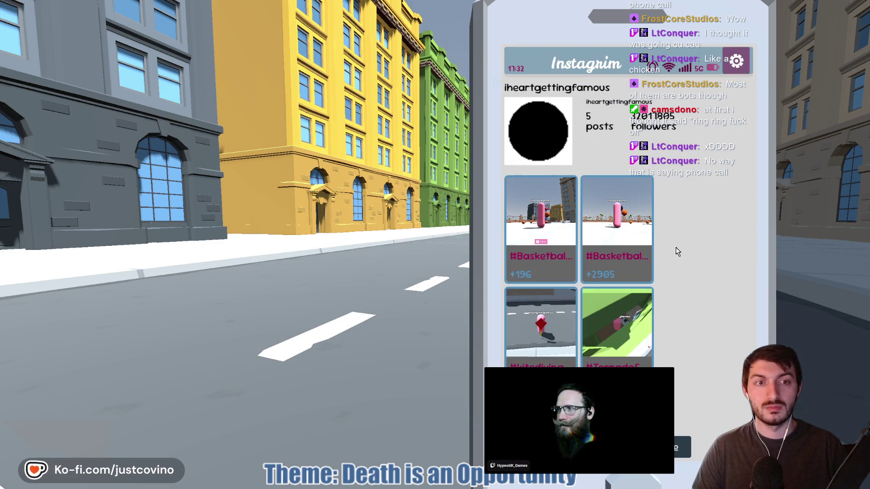
{"action": "scroll", "coordinate": [677, 260], "scroll_direction": "down", "scroll_amount": 2}
{"action": "scroll", "coordinate": [676, 259], "scroll_direction": "up", "scroll_amount": 2}
{"action": "scroll", "coordinate": [698, 272], "scroll_direction": "down", "scroll_amount": 2}
{"action": "scroll", "coordinate": [693, 277], "scroll_direction": "up", "scroll_amount": 2}
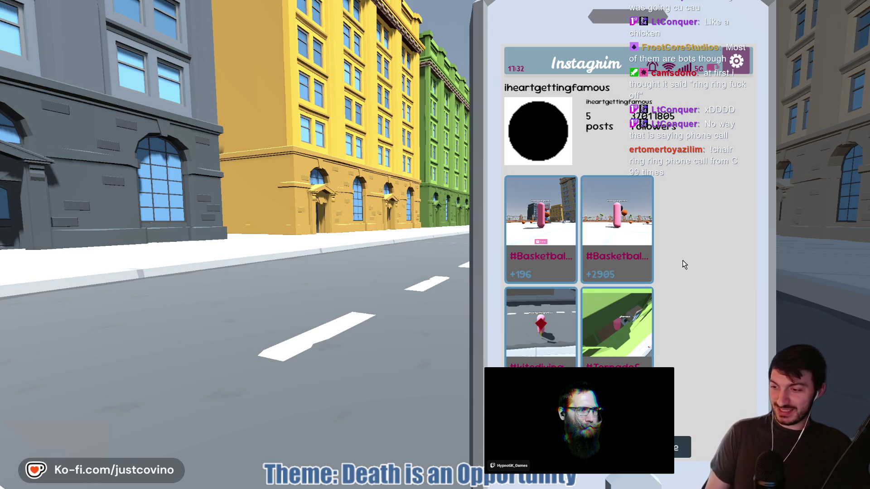
Clear the profile username and reroll random names with the dice until keeping a new one
{"action": "left_click", "coordinate": [673, 445]}
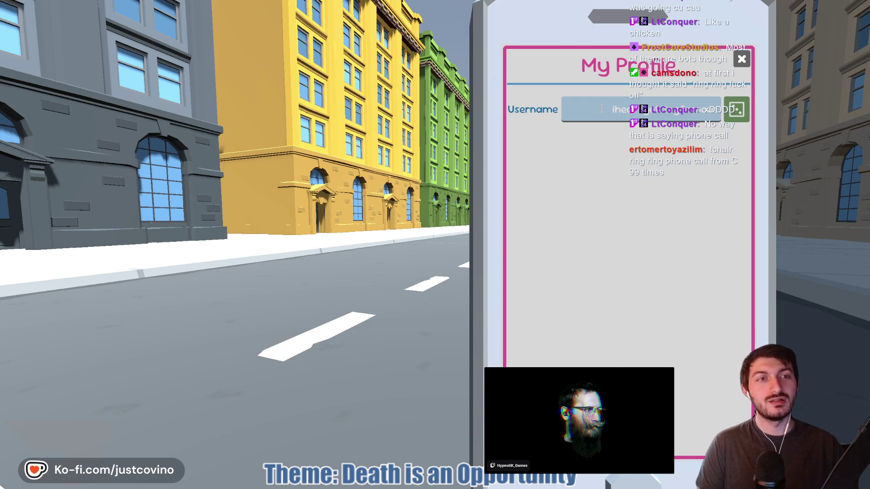
{"action": "left_click_drag", "start_coordinate": [601, 108], "coordinate": [735, 113]}
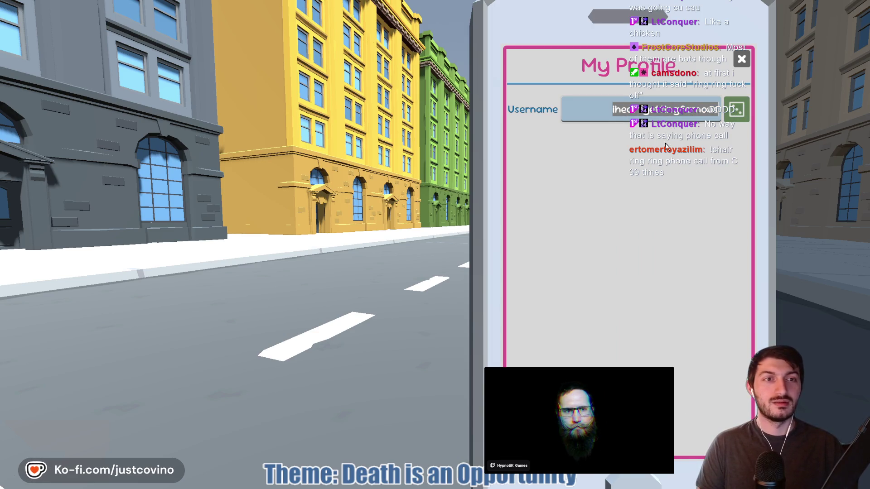
{"action": "key", "text": "BackSpace"}
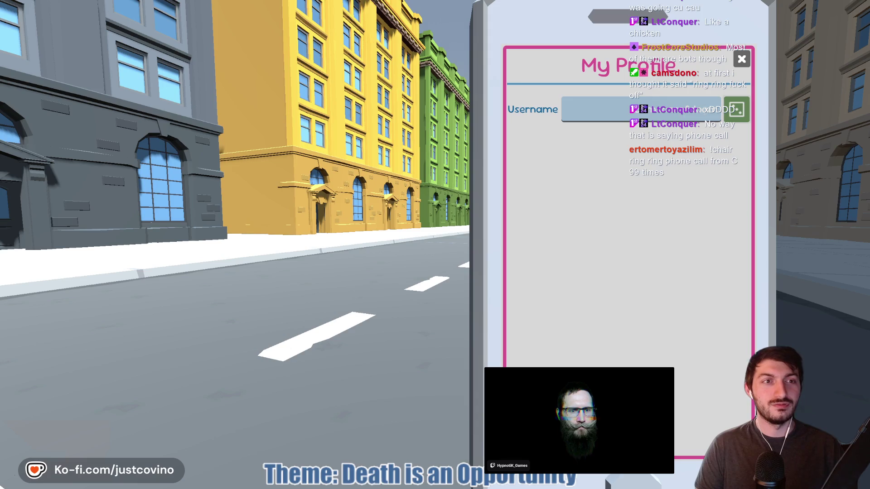
{"action": "left_click", "coordinate": [736, 110]}
{"action": "left_click", "coordinate": [735, 113]}
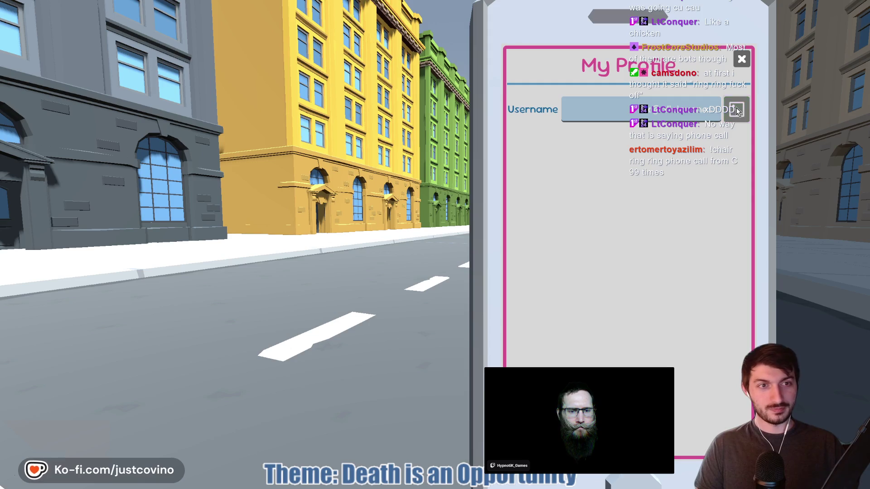
{"action": "left_click", "coordinate": [737, 111]}
{"action": "left_click", "coordinate": [734, 114]}
{"action": "left_click", "coordinate": [734, 116]}
{"action": "left_click", "coordinate": [725, 111]}
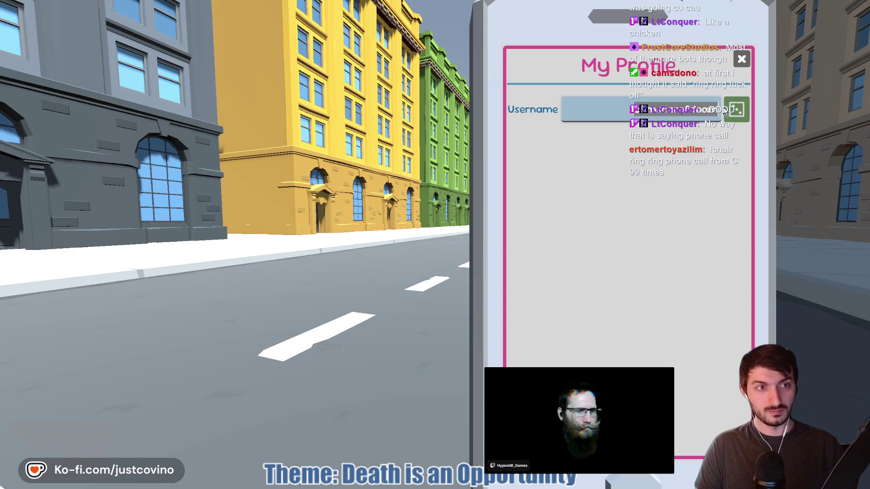
{"action": "left_click", "coordinate": [725, 111]}
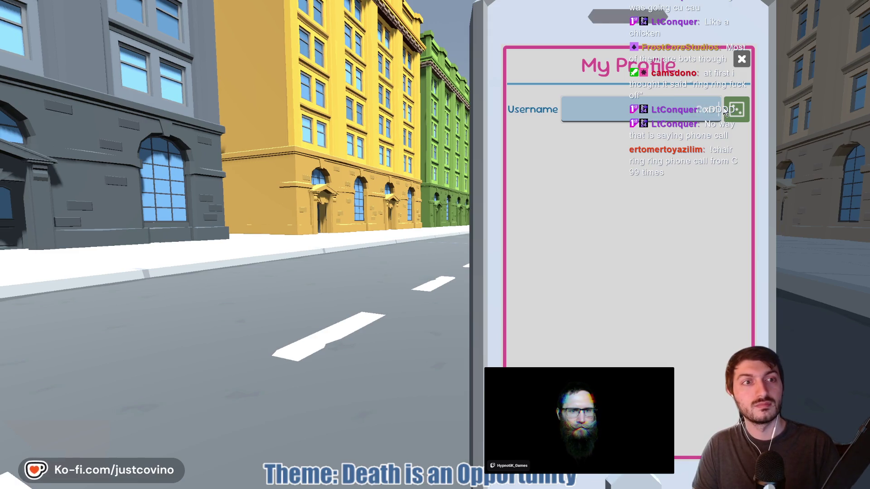
{"action": "left_click", "coordinate": [725, 111]}
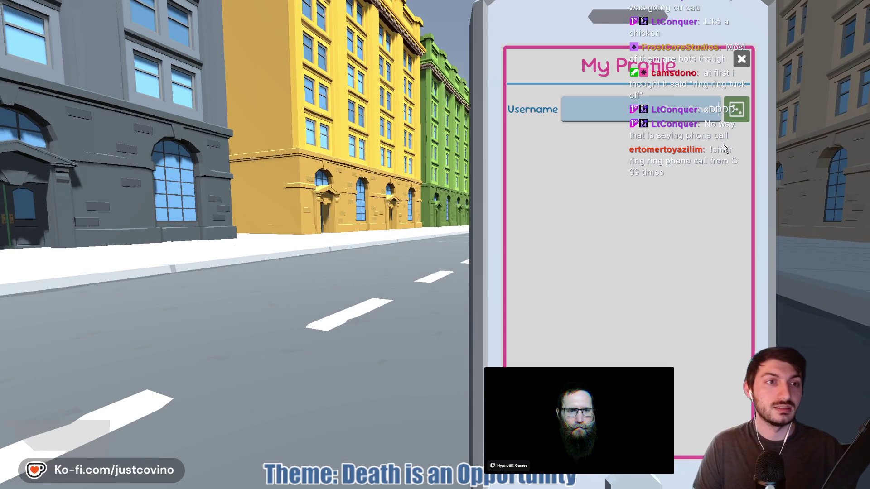
{"action": "left_click", "coordinate": [741, 59]}
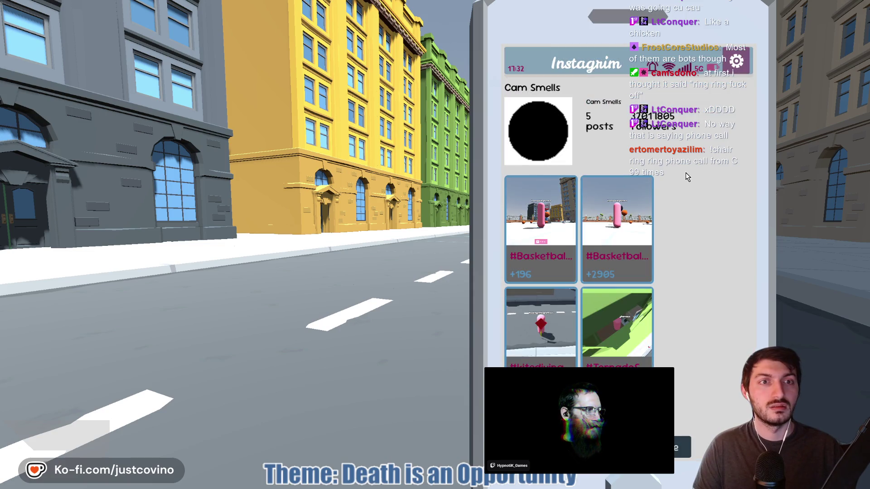
Put the phone away and walk the capsule down the street into the intersection
{"action": "key", "text": "Escape"}
{"action": "key", "text": "w"}
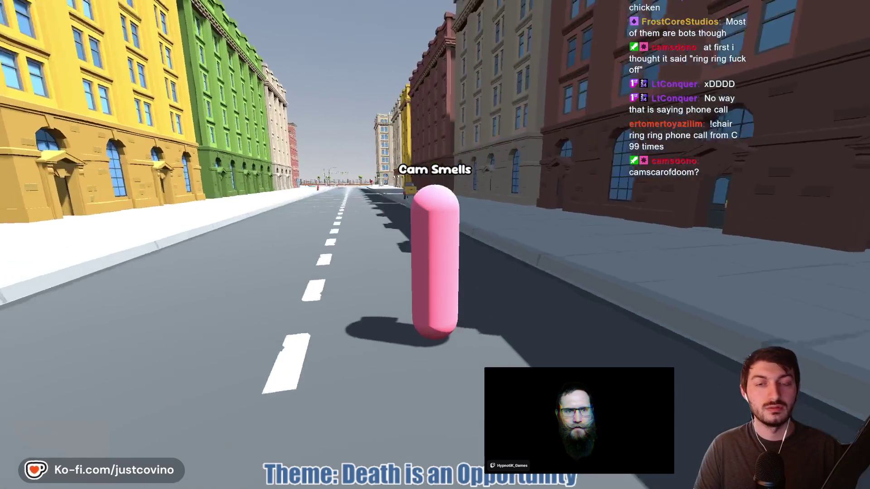
{"action": "key", "text": "w"}
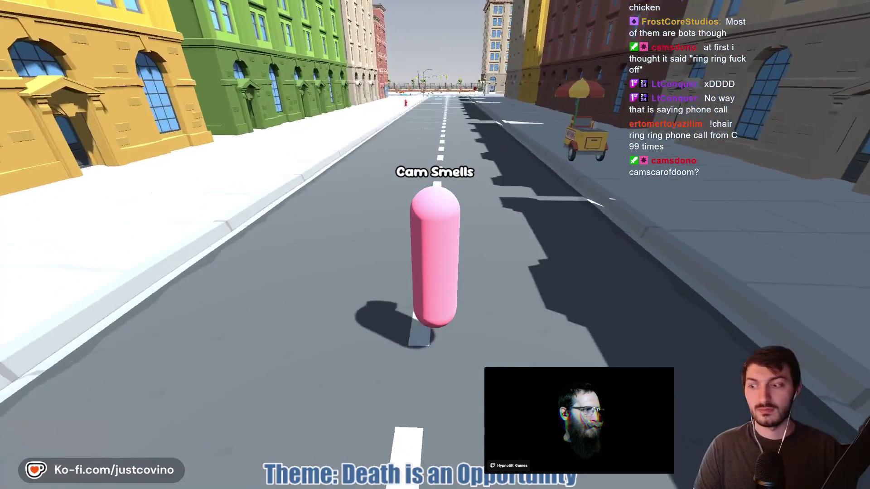
{"action": "key", "text": "w"}
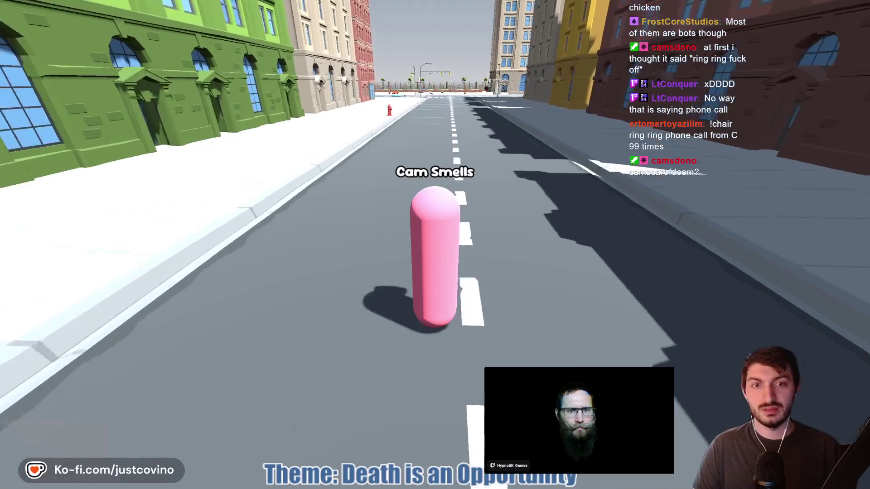
{"action": "key", "text": "w"}
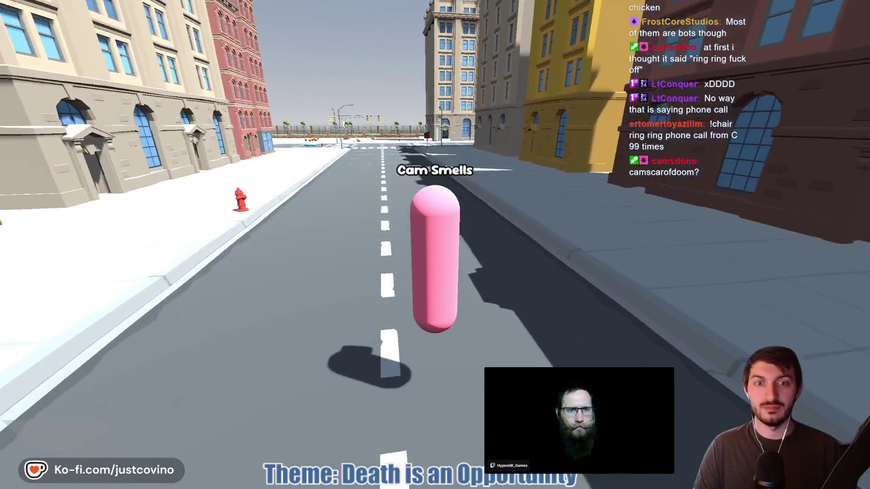
{"action": "key", "text": "w"}
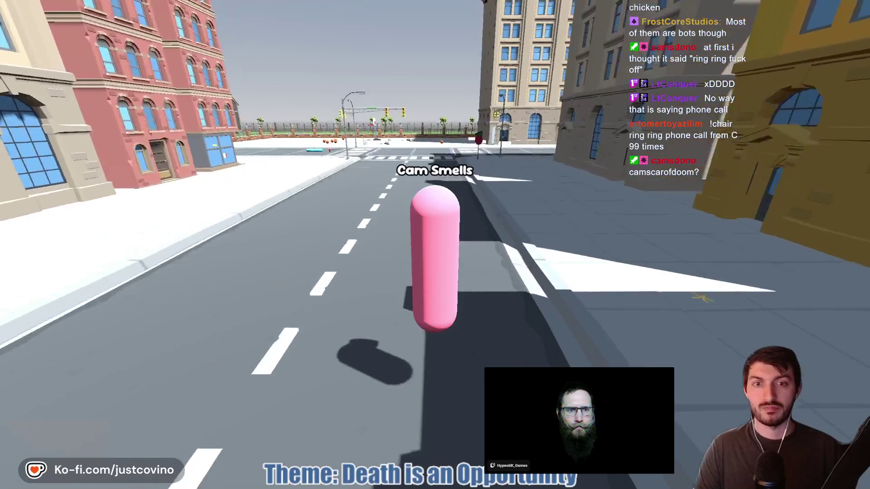
{"action": "key", "text": "w"}
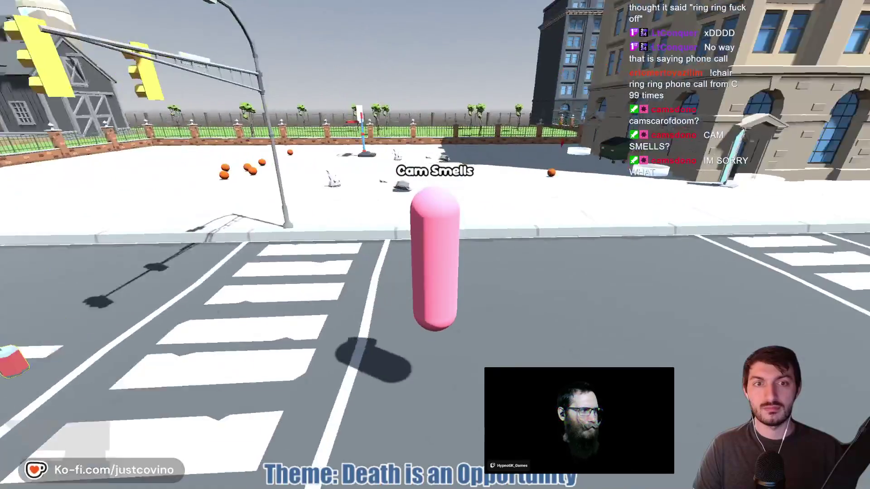
Glance at the Trending page, then walk on past the fire hydrant toward the hot dog cart
{"action": "key", "text": "Tab"}
{"action": "key", "text": "t"}
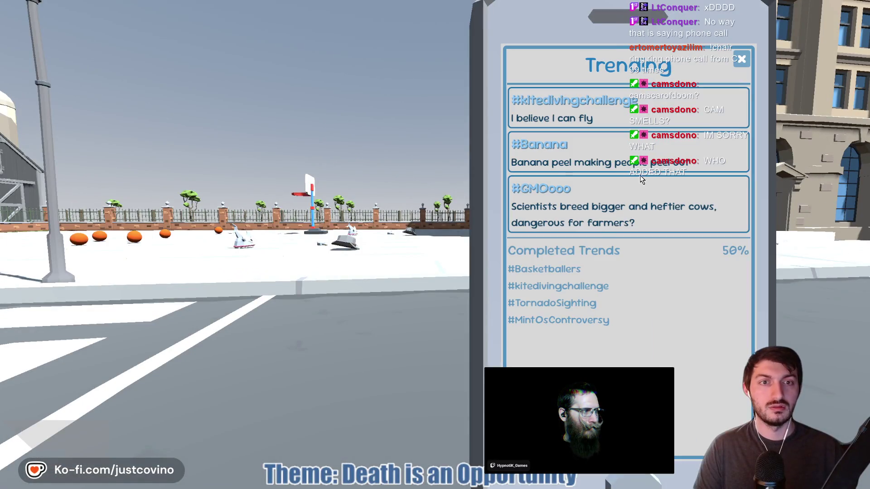
{"action": "key", "text": "Tab"}
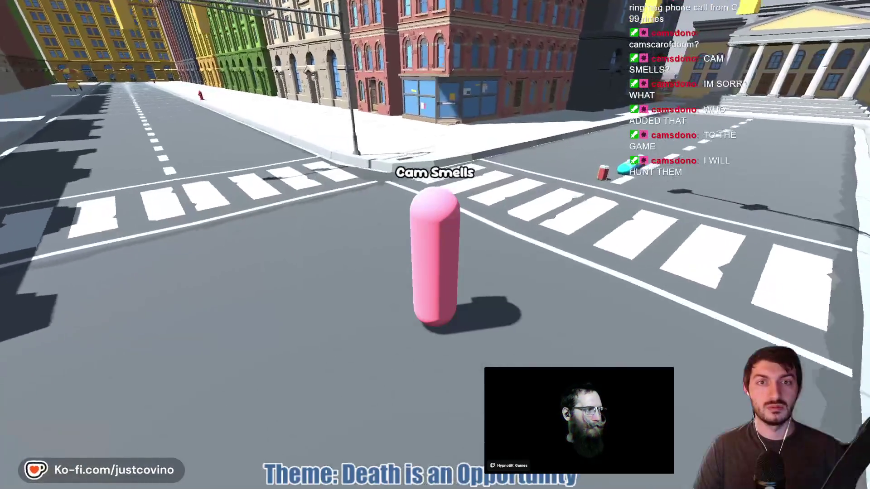
{"action": "key", "text": "w"}
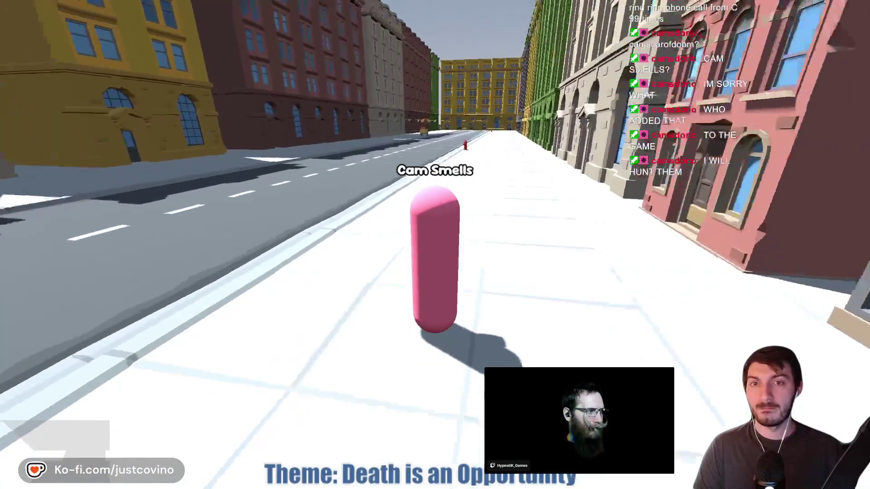
{"action": "key", "text": "w"}
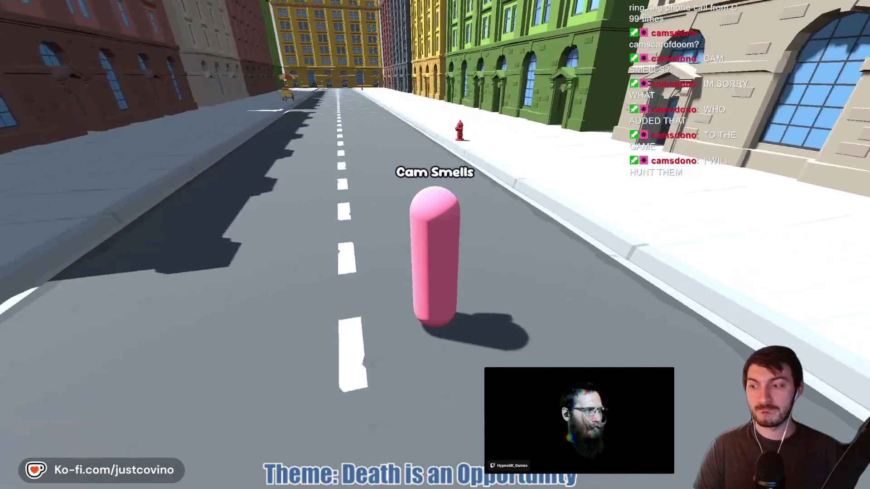
{"action": "key", "text": "w"}
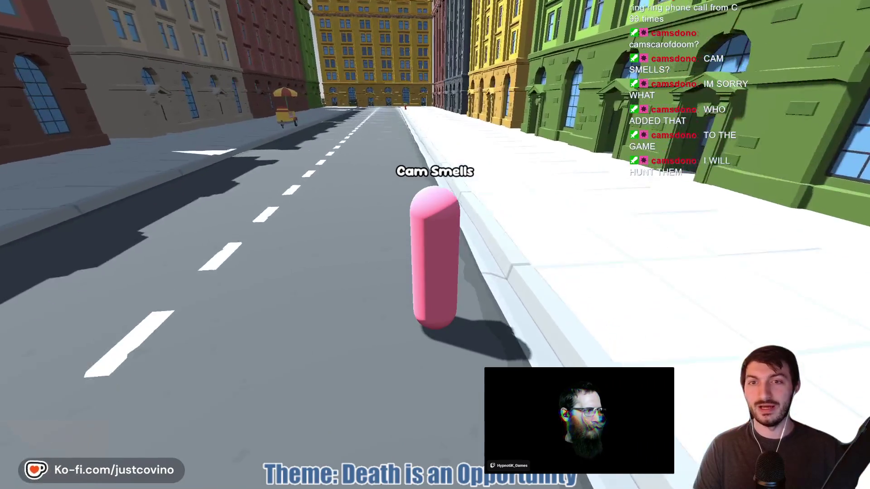
{"action": "key", "text": "w"}
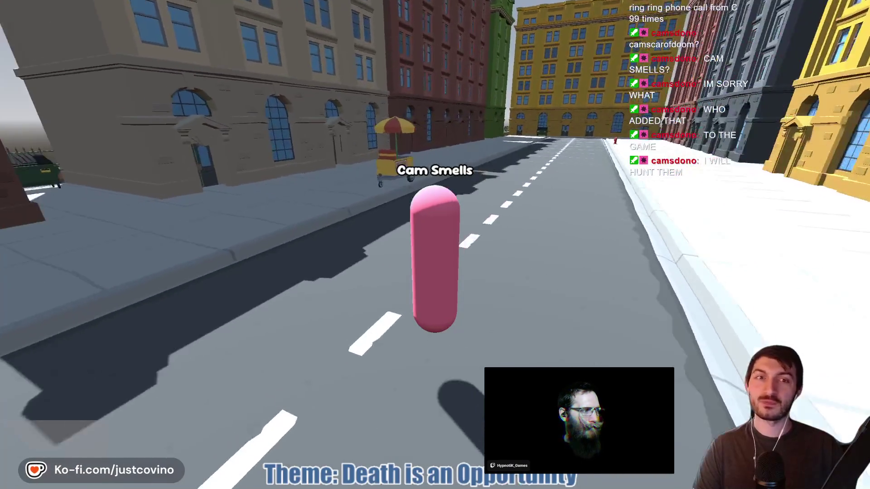
{"action": "key", "text": "w"}
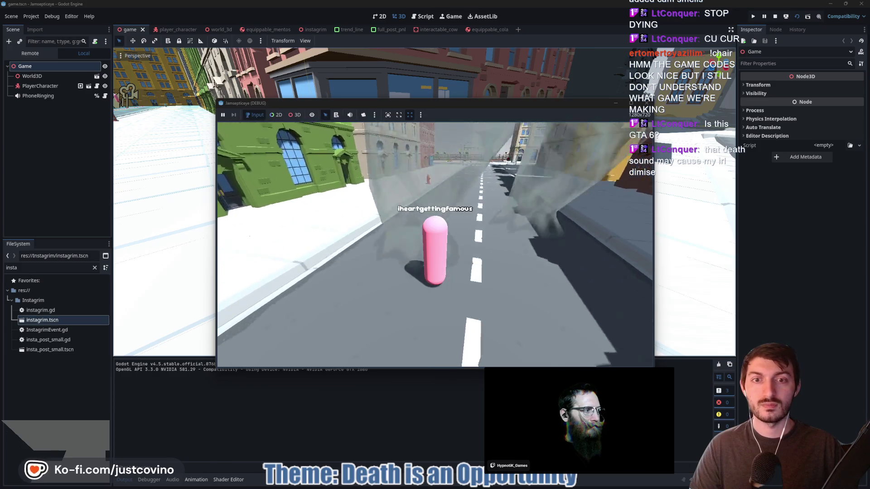
After respawning, check the Instagrim profile and Trending list, then close the phone
{"action": "key", "text": "w"}
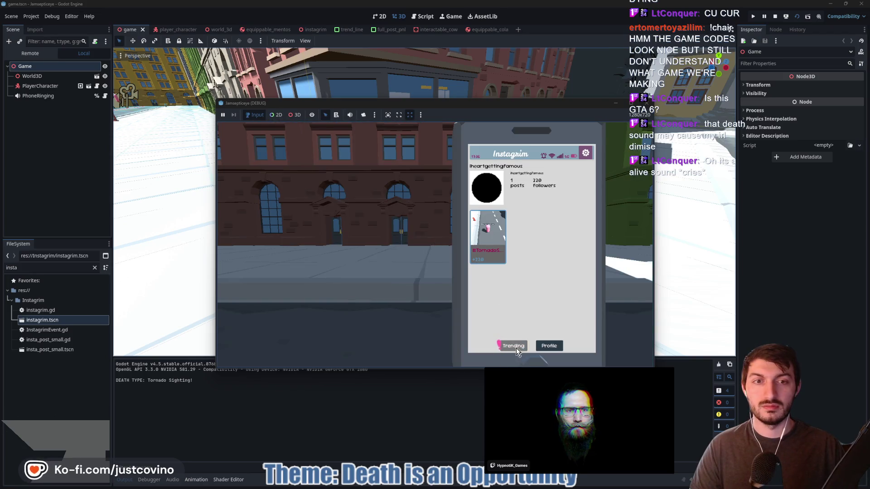
{"action": "left_click", "coordinate": [515, 349]}
{"action": "key", "text": "Tab"}
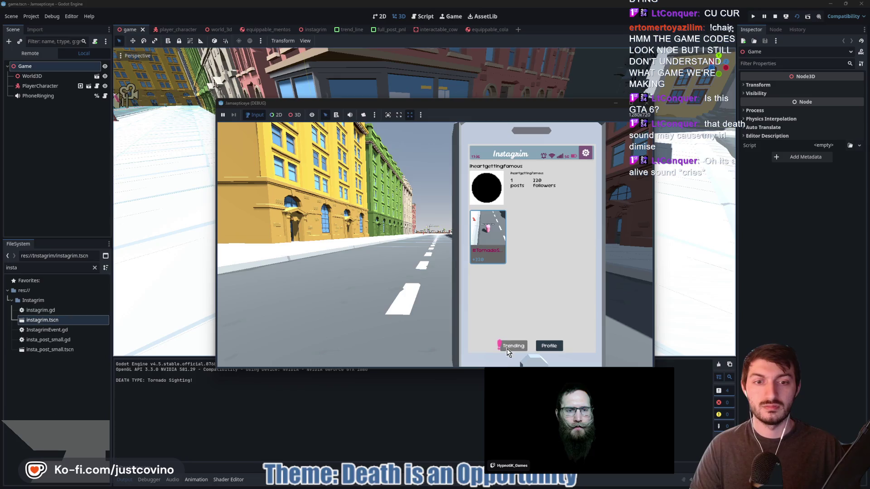
{"action": "left_click", "coordinate": [508, 347]}
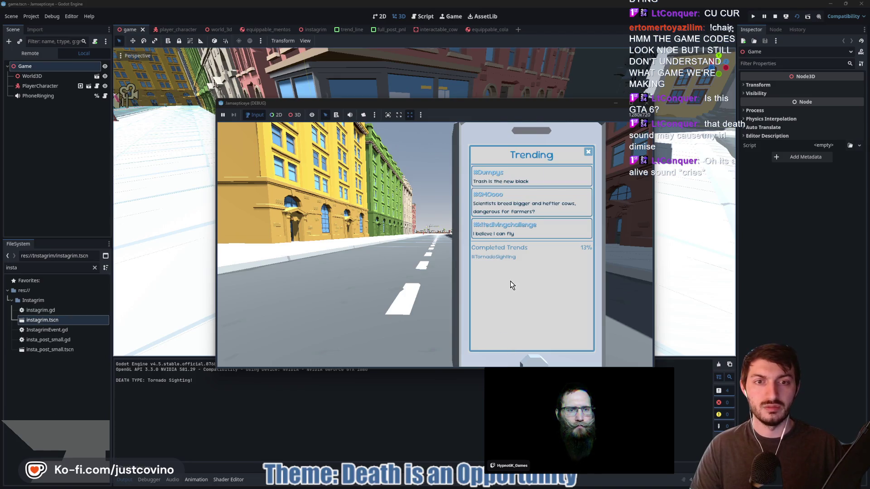
{"action": "key", "text": "Tab"}
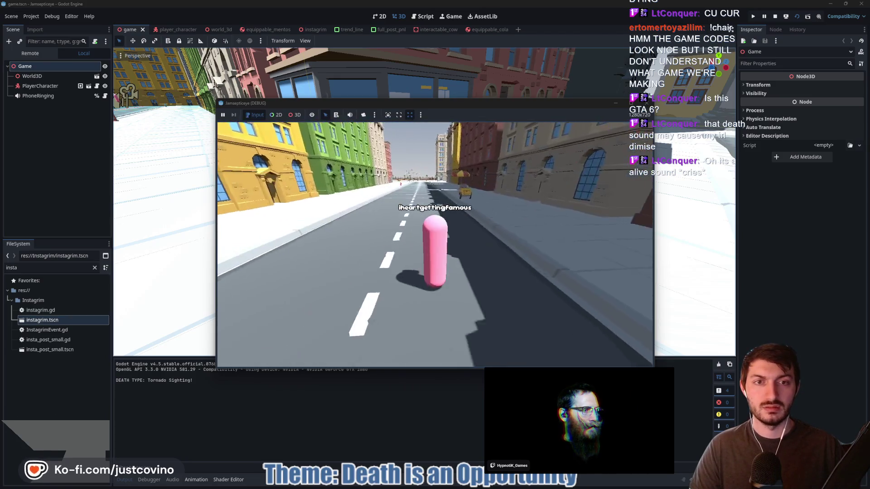
Walk past the hotdog cart into the alley dumpster and back up the street
{"action": "key", "text": "w"}
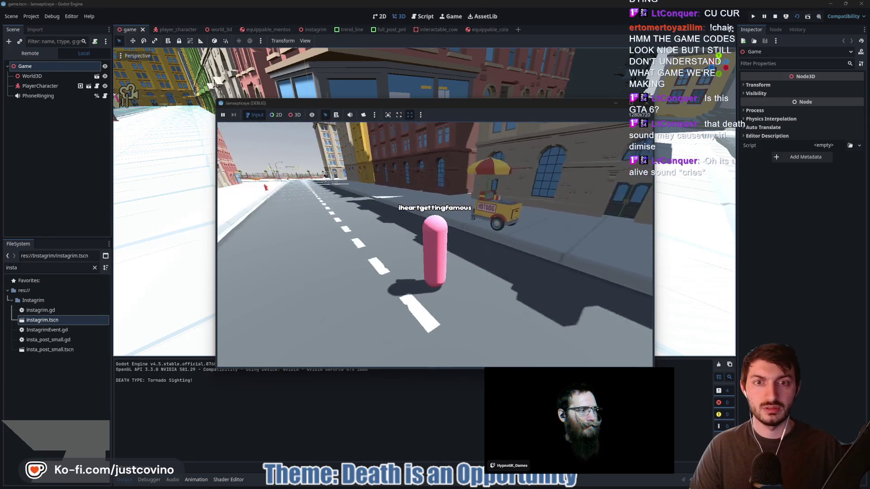
{"action": "key", "text": "w"}
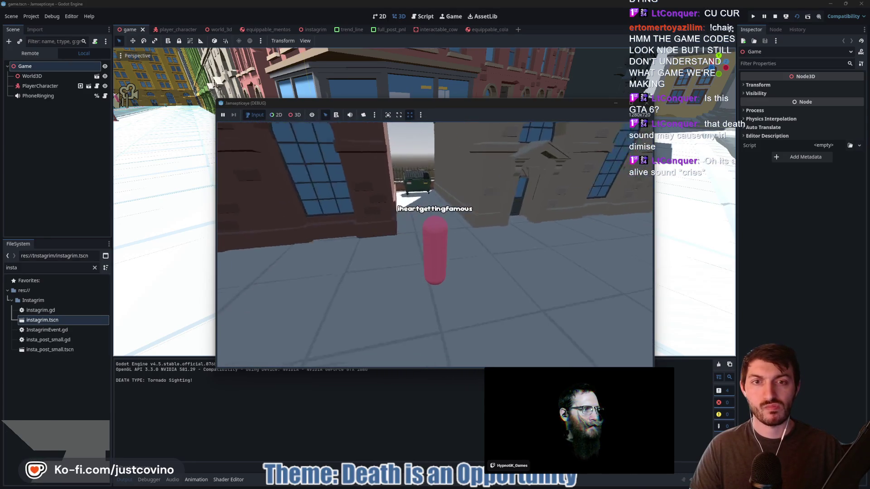
{"action": "key", "text": "w"}
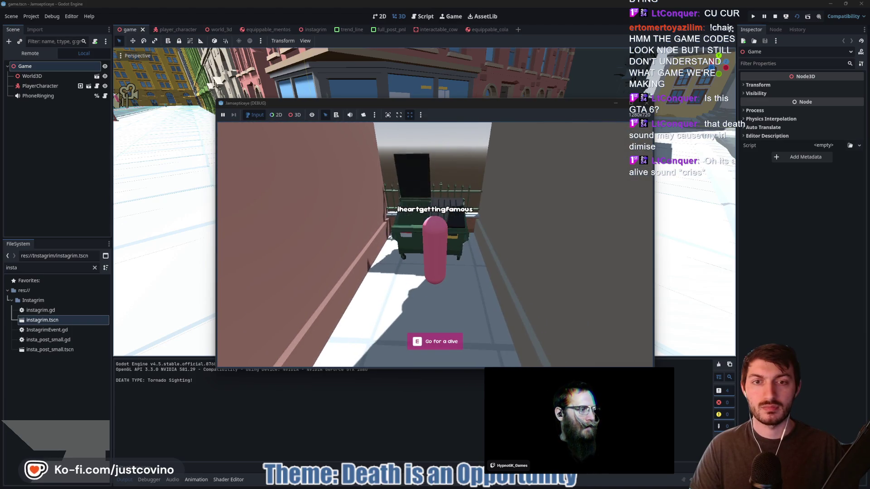
{"action": "key", "text": "w"}
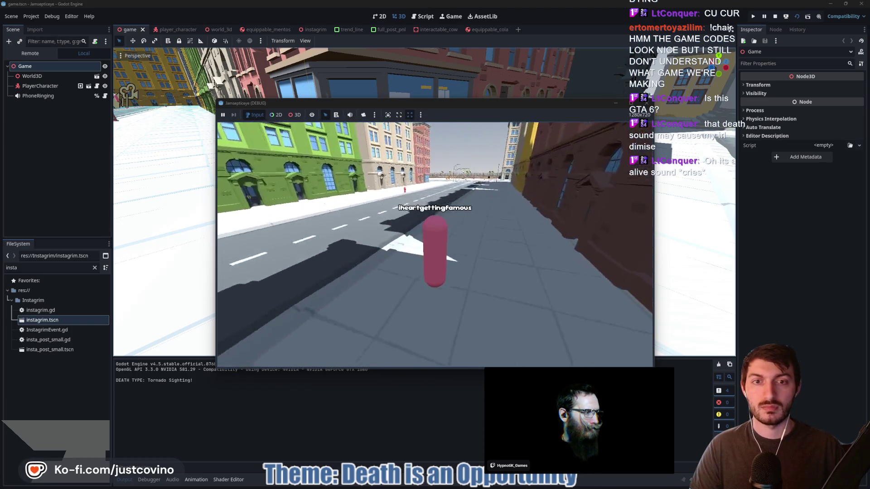
{"action": "key", "text": "w"}
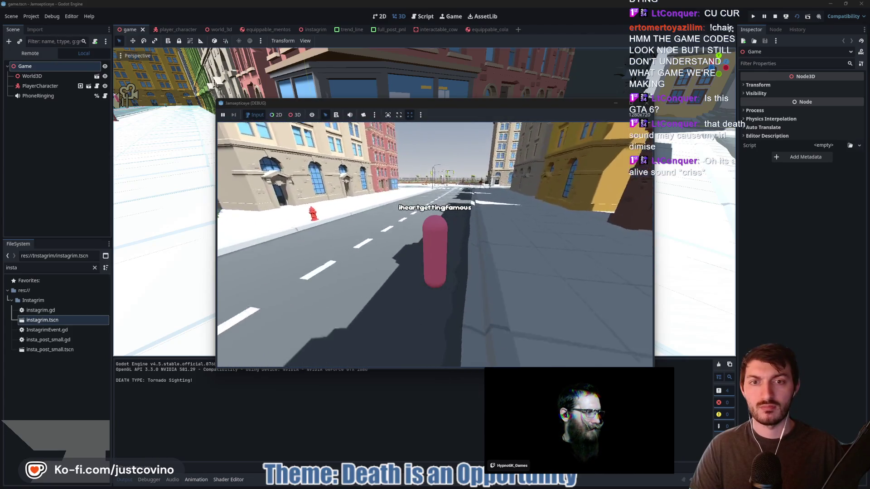
{"action": "key", "text": "w"}
{"action": "key", "text": "w"}
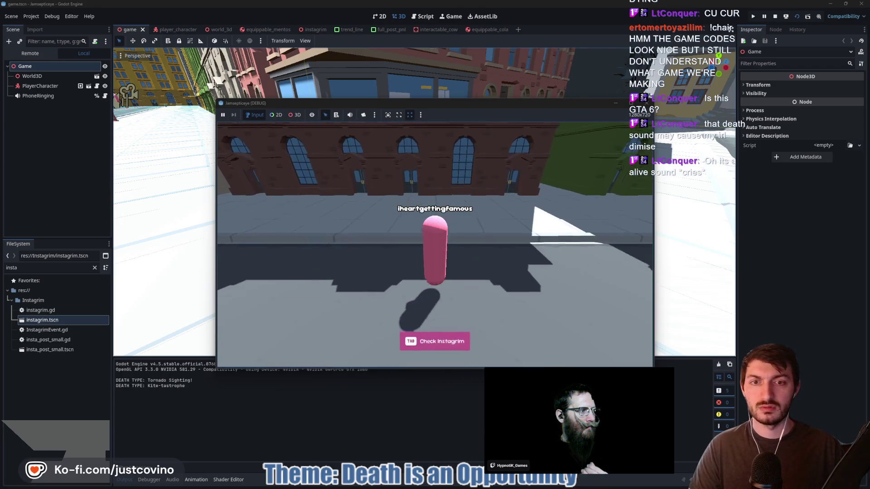
After respawning, check the phone's Trending list twice while moving onto the sidewalk
{"action": "key", "text": "e"}
{"action": "left_click", "coordinate": [510, 348]}
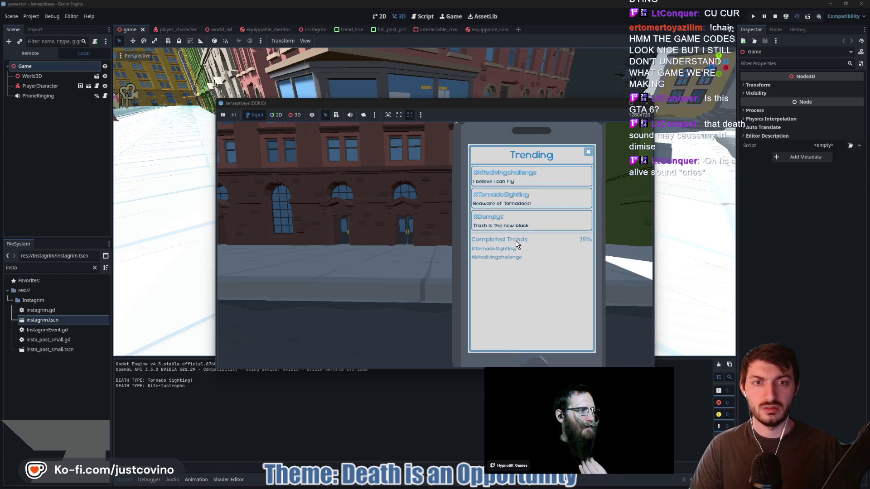
{"action": "left_click", "coordinate": [523, 213]}
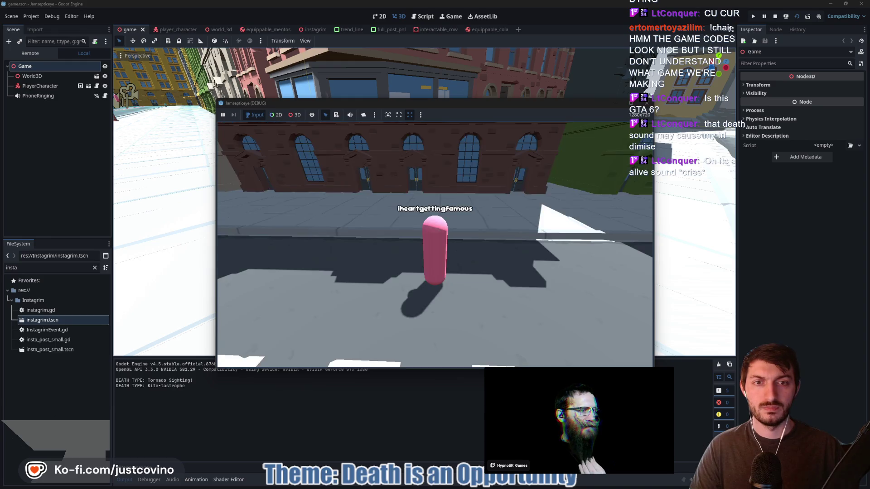
{"action": "key", "text": "w"}
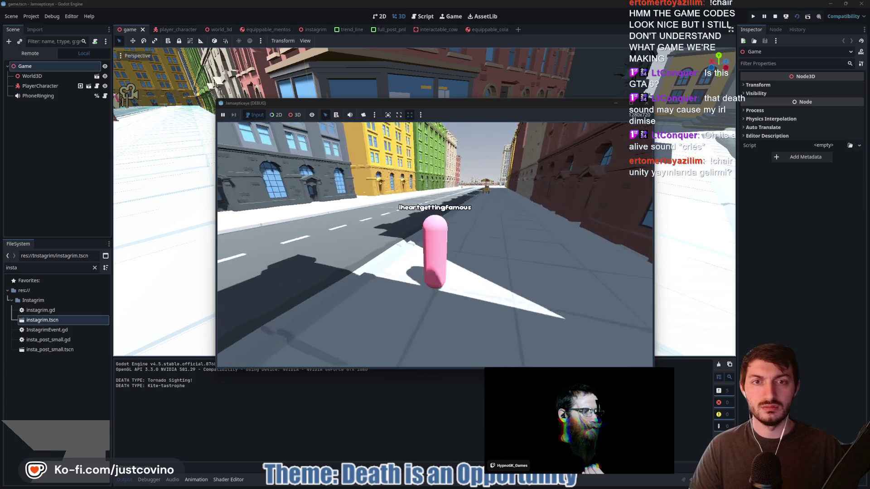
{"action": "key", "text": "Tab"}
{"action": "left_click", "coordinate": [517, 346]}
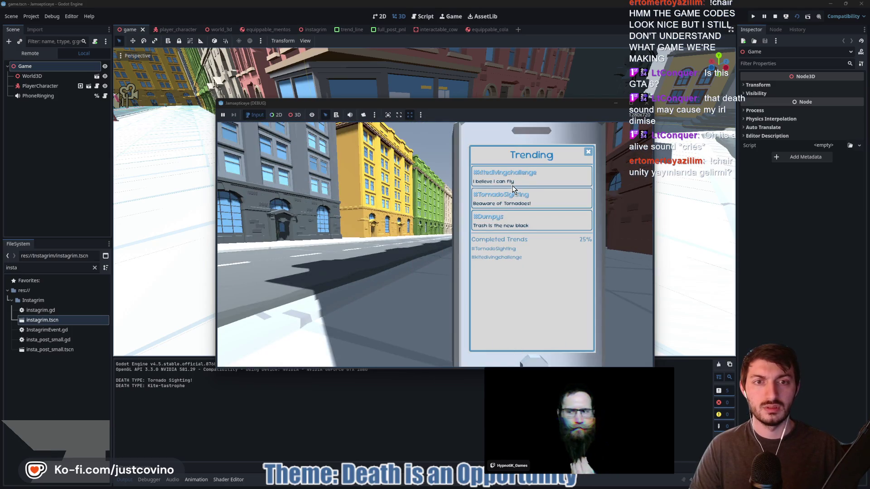
{"action": "left_click", "coordinate": [509, 194]}
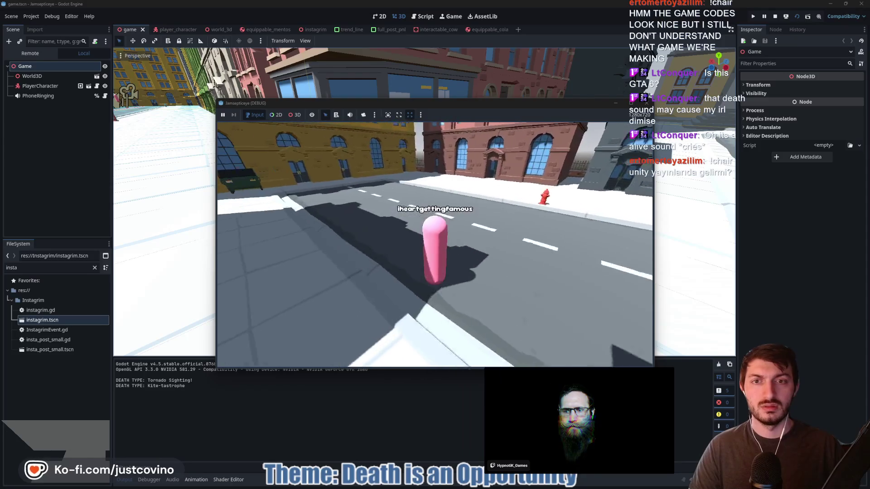
Walk to the green dumpster and dive in to trigger One Man's Trash
{"action": "key", "text": "w"}
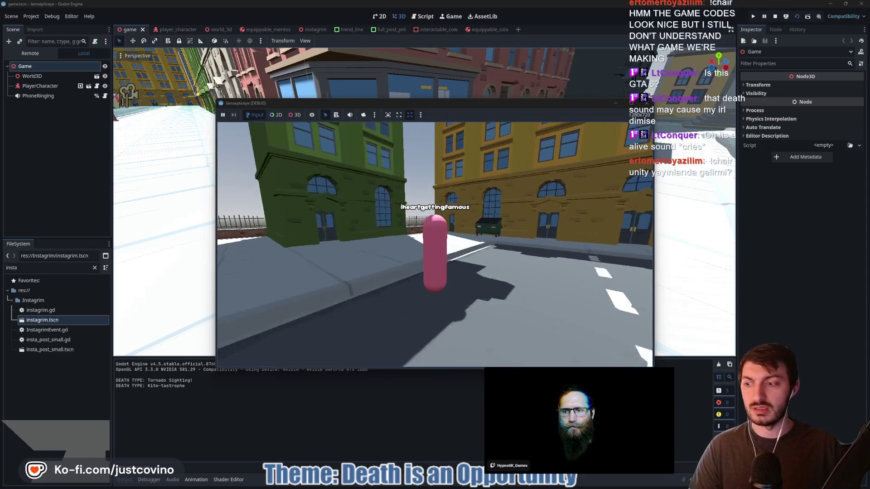
{"action": "key", "text": "w"}
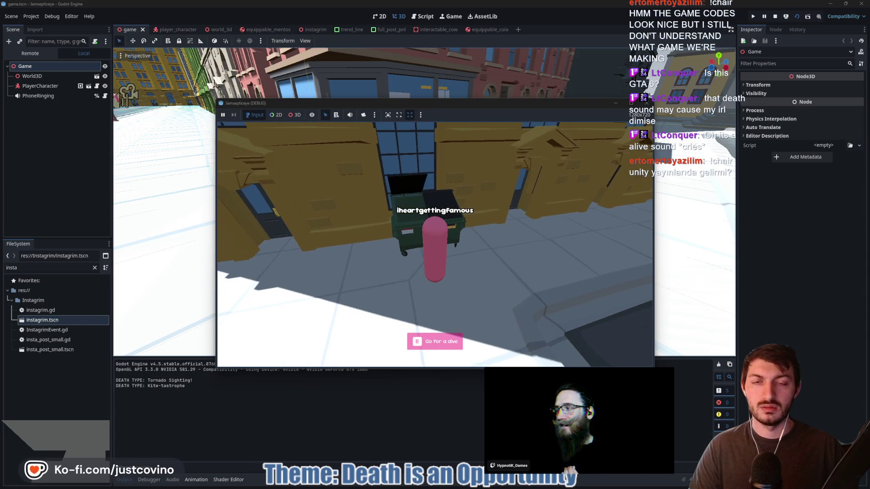
{"action": "key", "text": "e"}
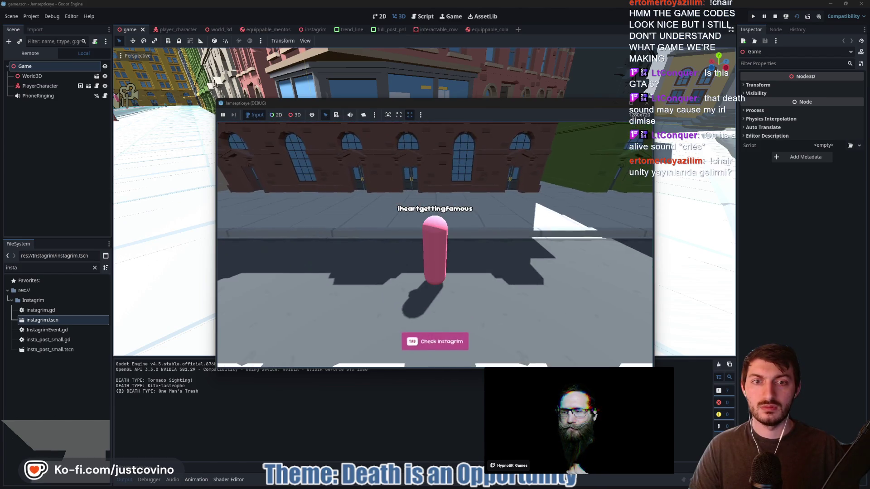
View the Instagrim profile after respawning, then stop the game with F8
{"action": "left_click", "coordinate": [434, 342]}
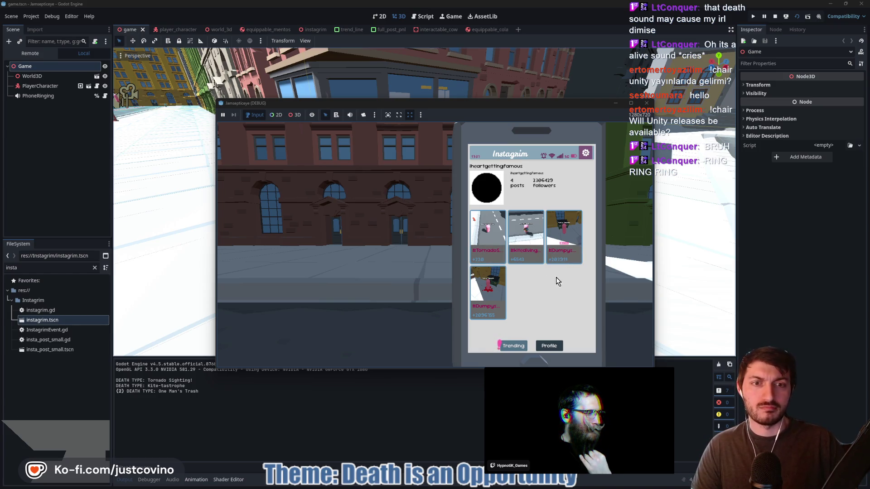
{"action": "key", "text": "Escape"}
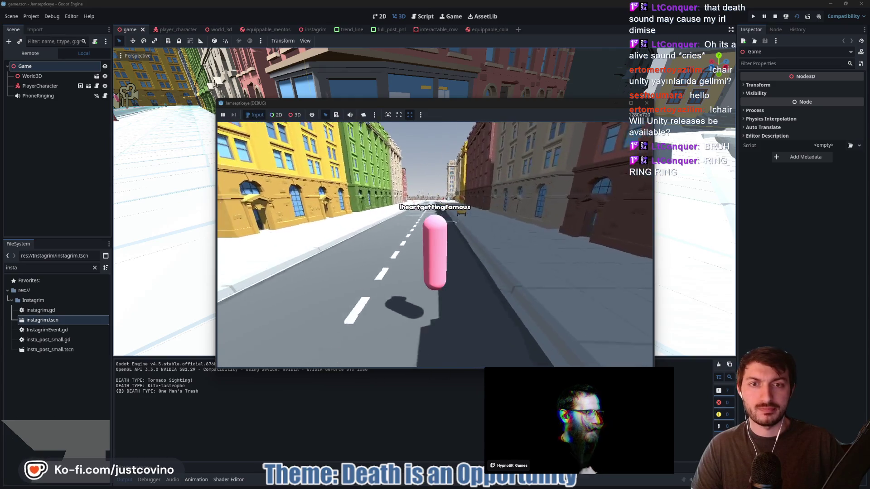
{"action": "key", "text": "w"}
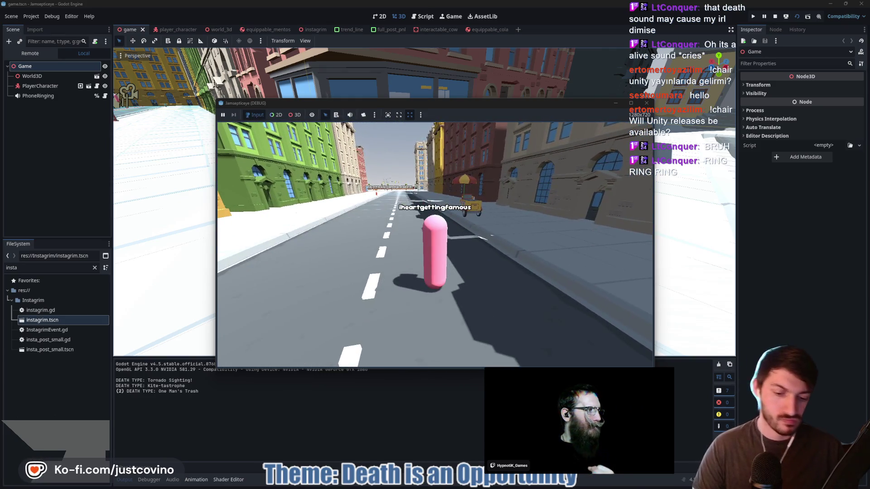
{"action": "key", "text": "F8"}
Fly the editor view down the city street and switch to GitHub Desktop
{"action": "key", "text": "w"}
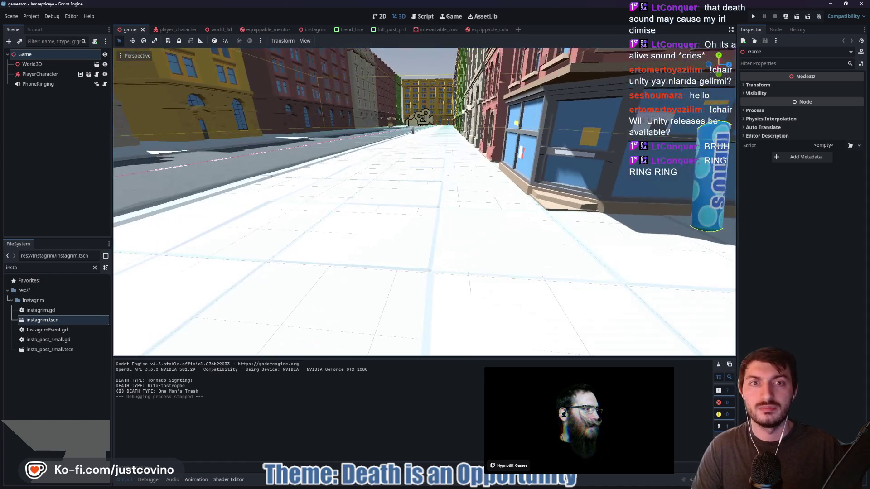
{"action": "key", "text": "w"}
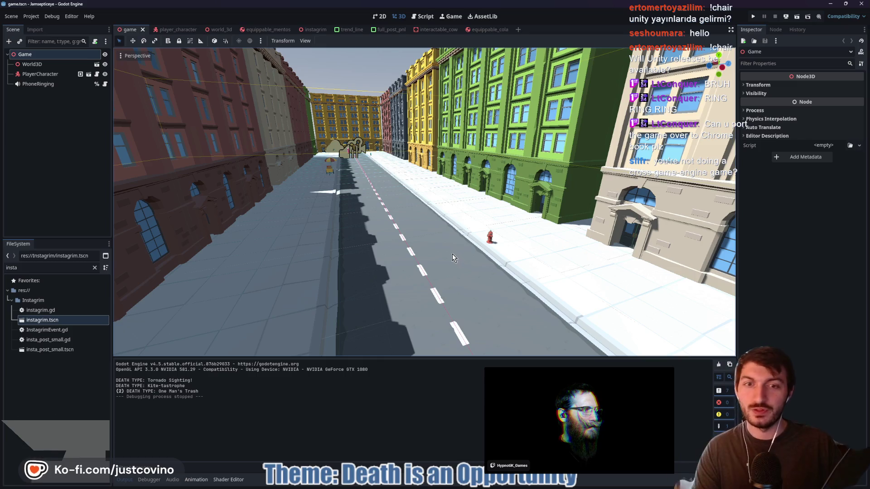
{"action": "left_click", "coordinate": [497, 485]}
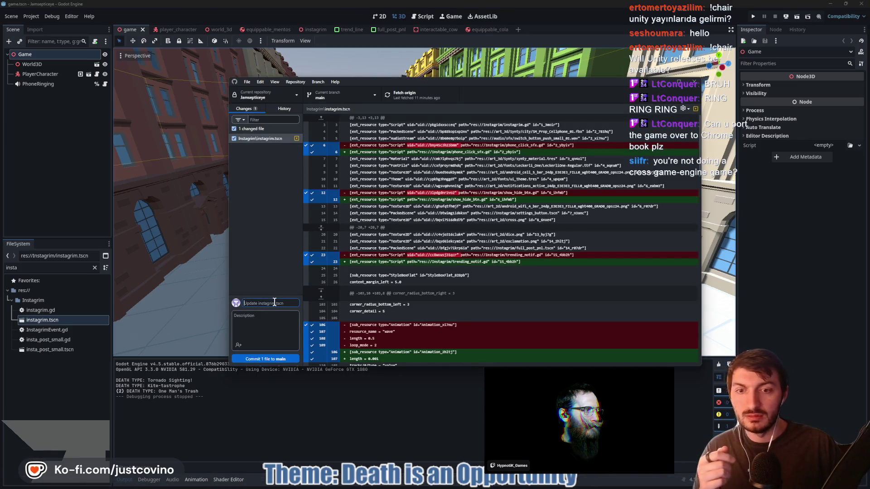
Commit the instagrim.tscn change as 'instagrimoto grid conta +', push to origin, and return to Godot
{"action": "type", "text": "insta"}
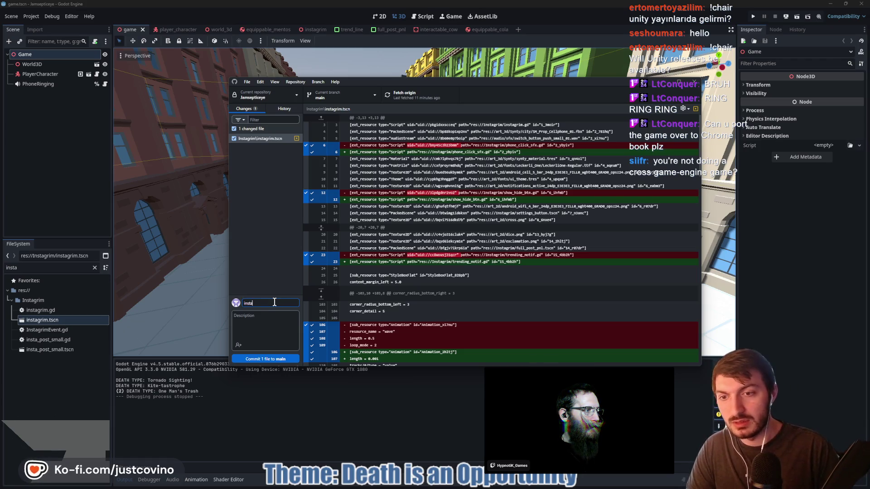
{"action": "type", "text": "grim"}
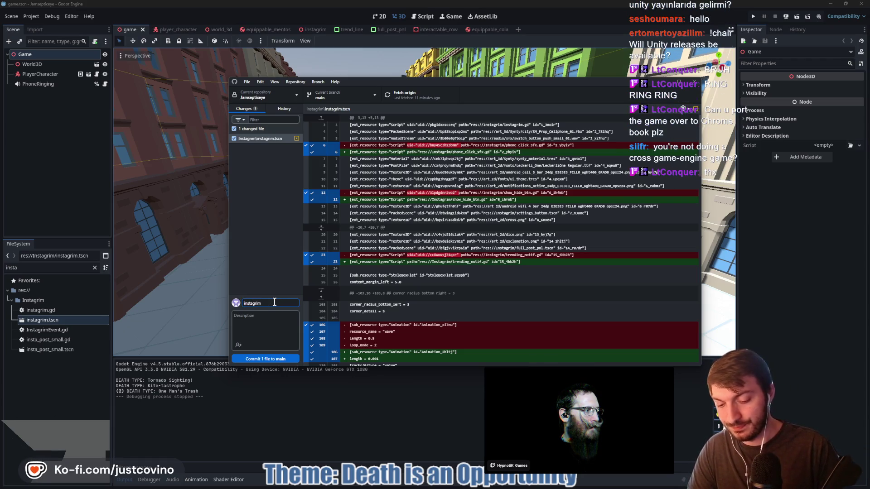
{"action": "type", "text": "oto grid conta"}
{"action": "type", "text": " +"}
{"action": "left_click", "coordinate": [263, 358]}
{"action": "left_click", "coordinate": [581, 173]}
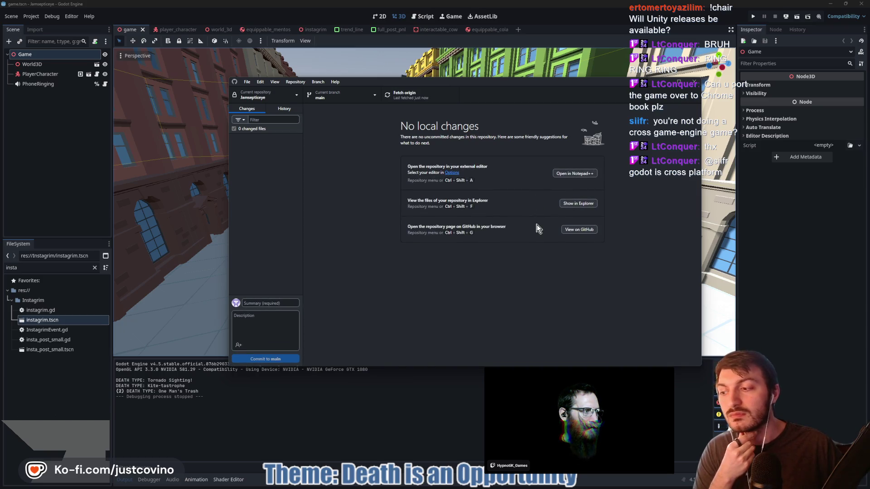
{"action": "left_click", "coordinate": [420, 101]}
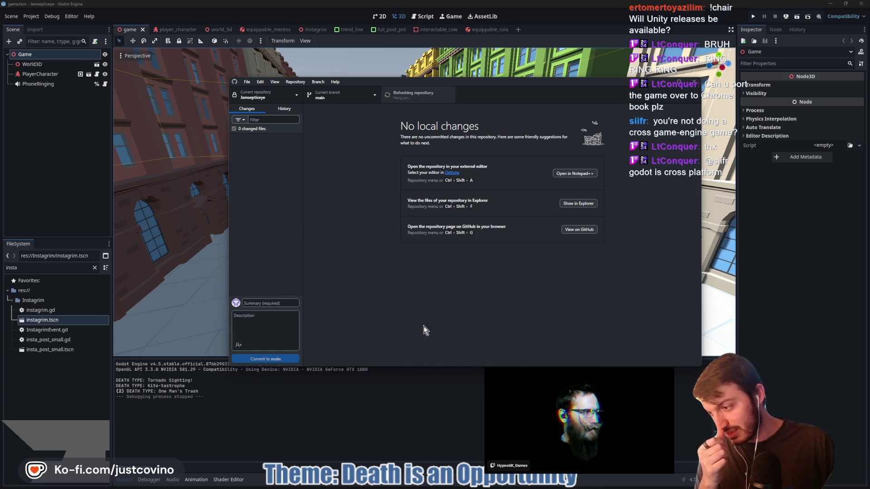
{"action": "left_click", "coordinate": [435, 401]}
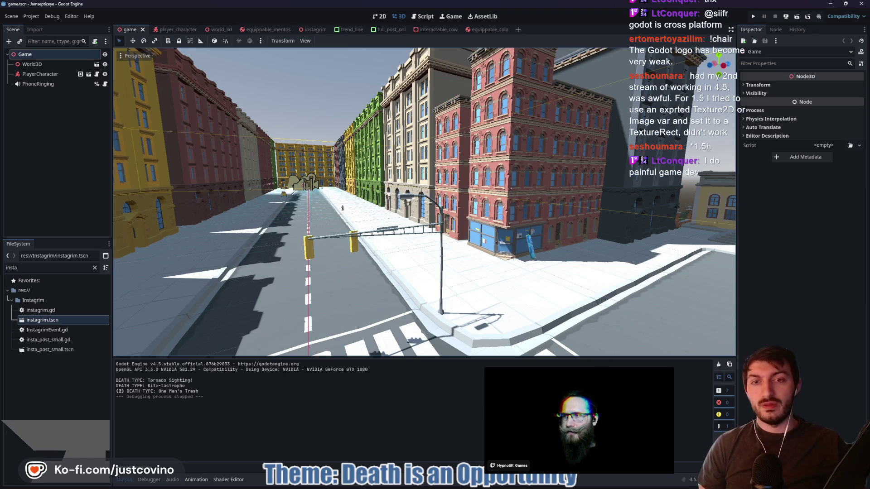
Fly the viewport camera forward above the city street, then back to see more buildings
{"action": "right_click", "coordinate": [387, 201]}
{"action": "key", "text": "w"}
{"action": "key", "text": "w"}
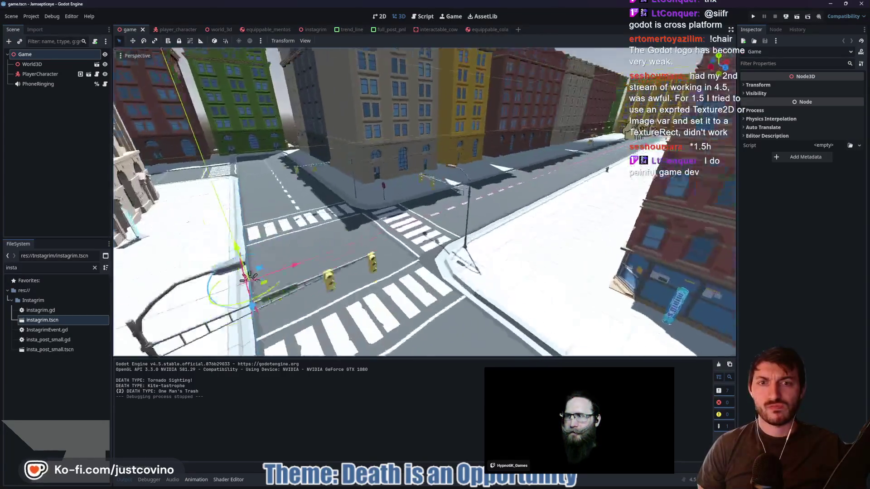
{"action": "key", "text": "w"}
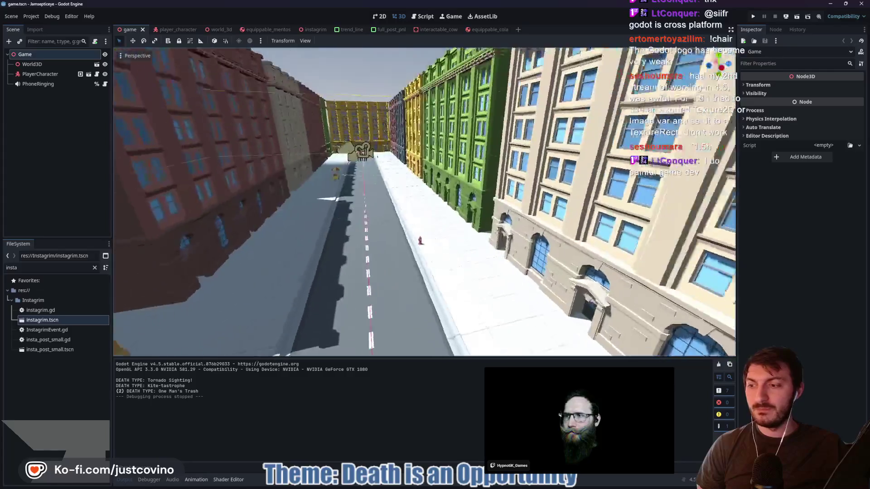
{"action": "key", "text": "s"}
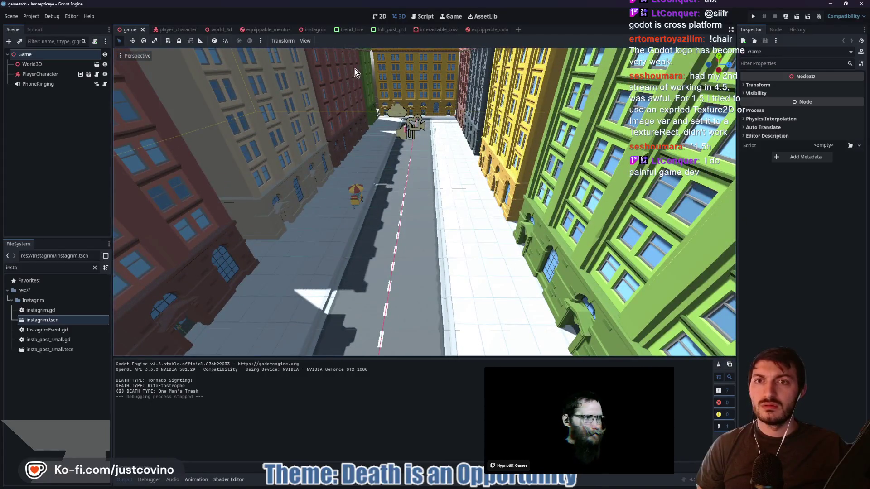
Filter the FileSystem by 'asset' and open the AssetCache.gd script
{"action": "left_click", "coordinate": [91, 267]}
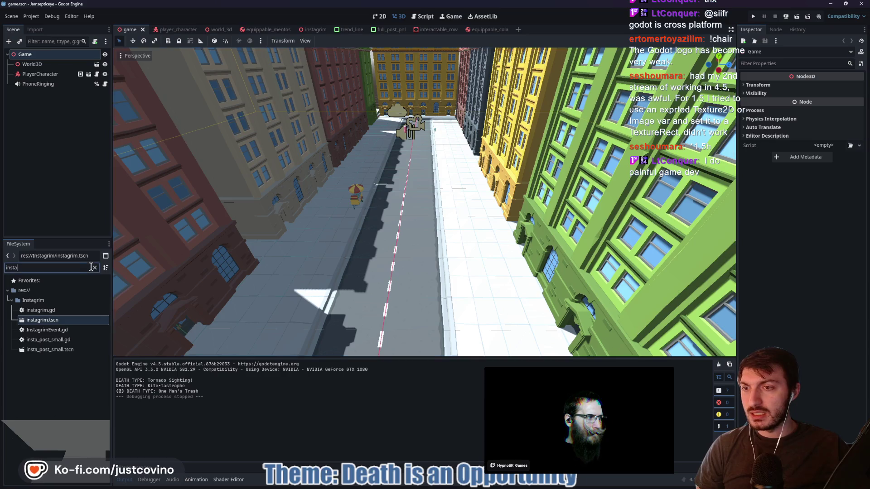
{"action": "key", "text": "BackSpace"}
{"action": "key", "text": "BackSpace"}
{"action": "key", "text": "BackSpace"}
{"action": "type", "text": "asset"}
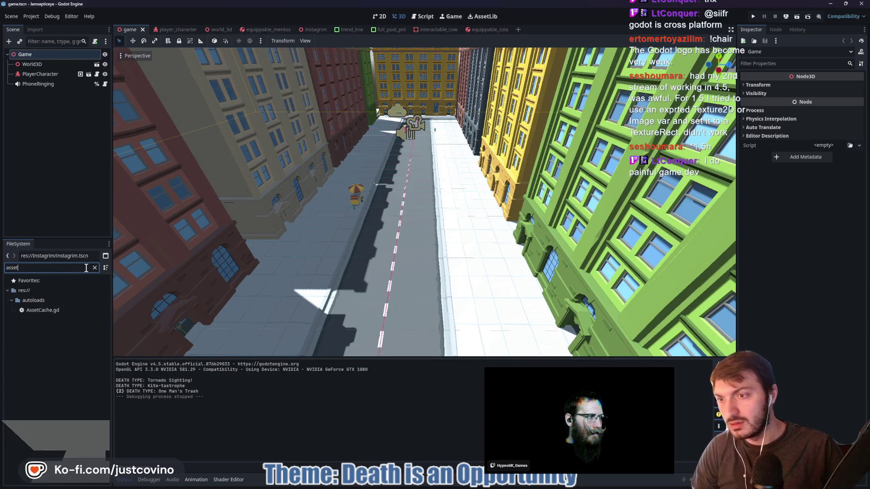
{"action": "double_click", "coordinate": [53, 311]}
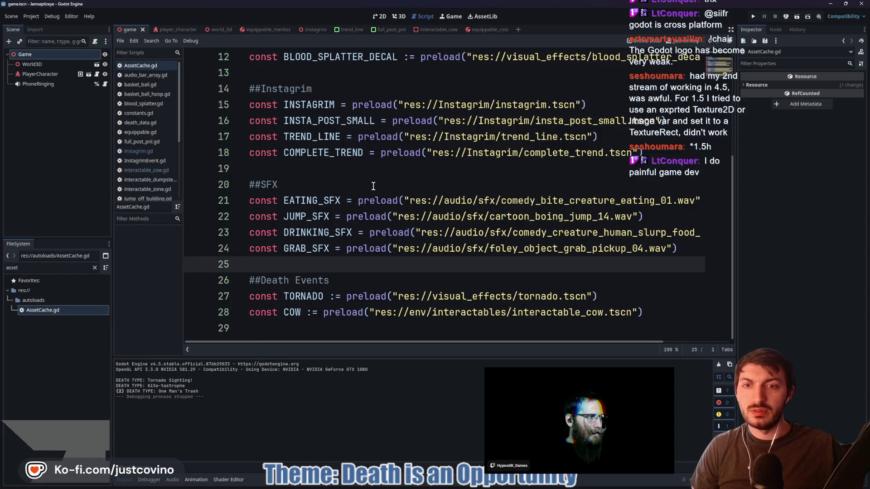
Filter the FileSystem by 'basket' and open basket_ball_hoop.tscn
{"action": "left_click", "coordinate": [95, 267]}
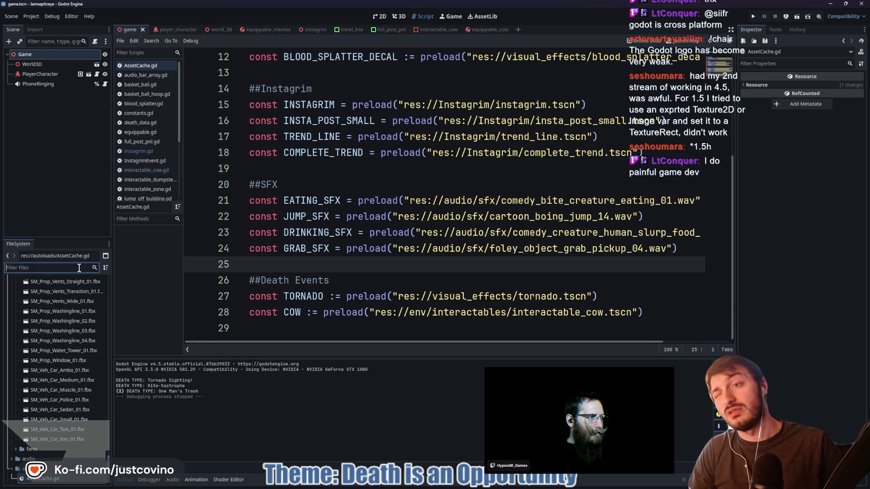
{"action": "type", "text": "basket"}
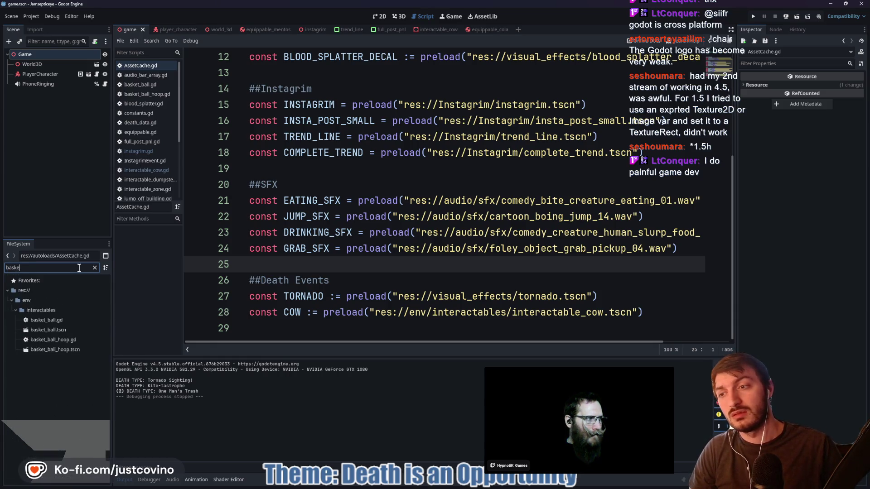
{"action": "double_click", "coordinate": [80, 348]}
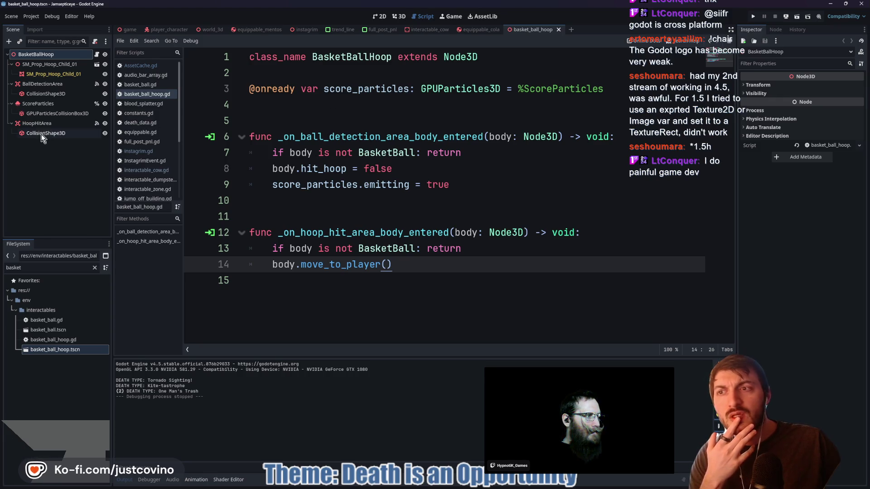
Inspect the particles collision box node, then the ScoreParticles node's particle settings
{"action": "left_click", "coordinate": [42, 113]}
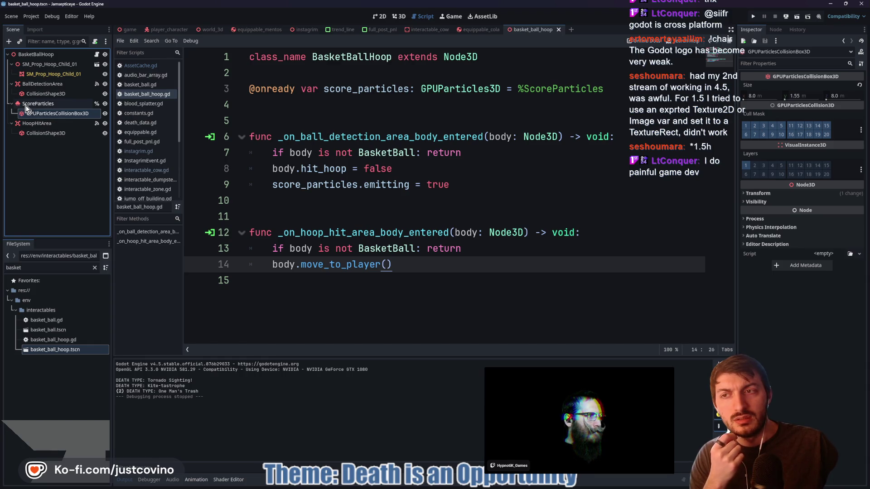
{"action": "left_click", "coordinate": [26, 107]}
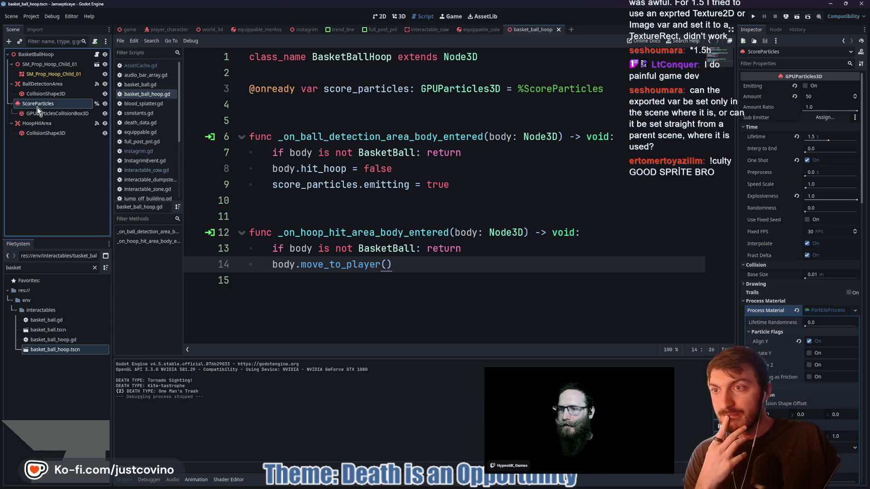
{"action": "left_click", "coordinate": [373, 122]}
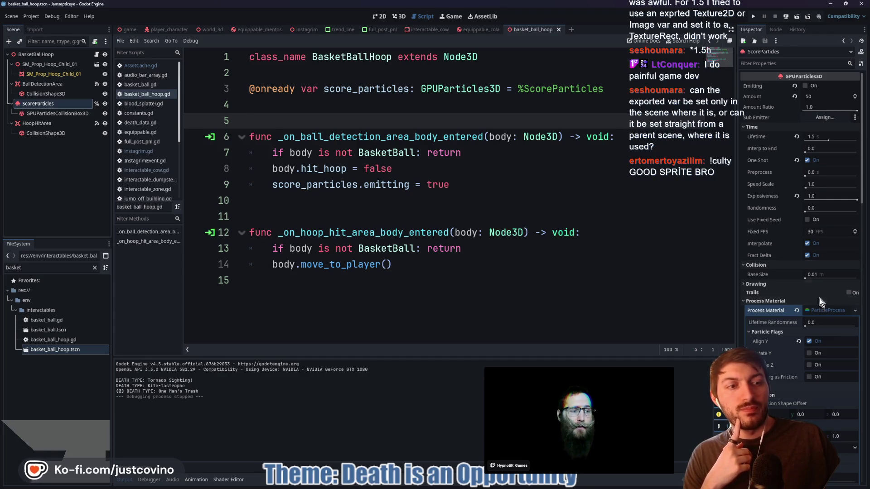
{"action": "left_click", "coordinate": [825, 308]}
{"action": "left_click", "coordinate": [753, 301]}
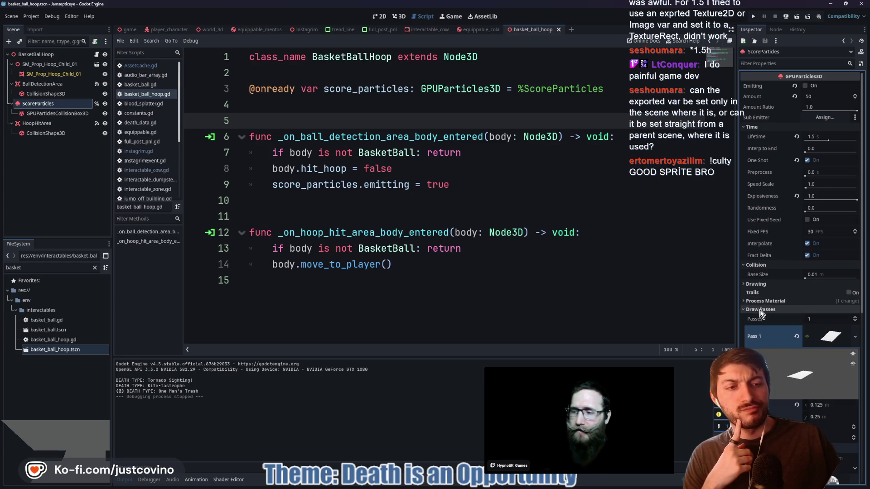
{"action": "left_click", "coordinate": [753, 310]}
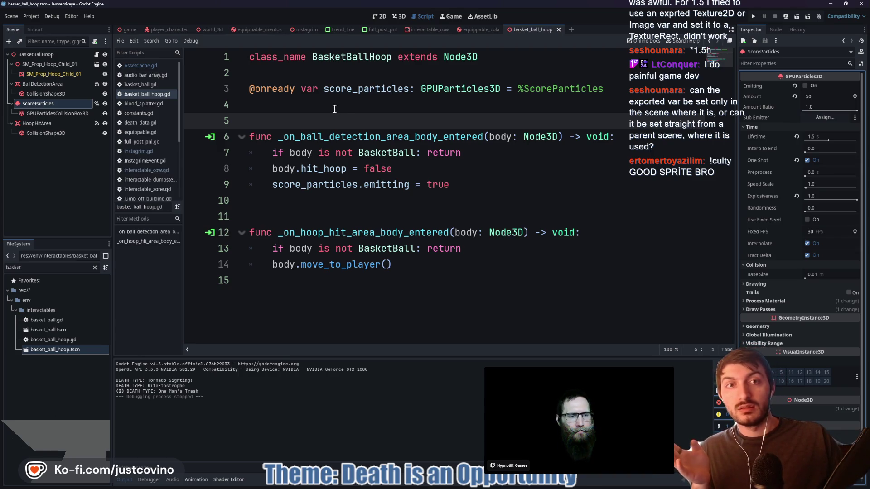
Add a 'func _ready() -> void:' function below the score_particles variable
{"action": "left_click", "coordinate": [330, 108]}
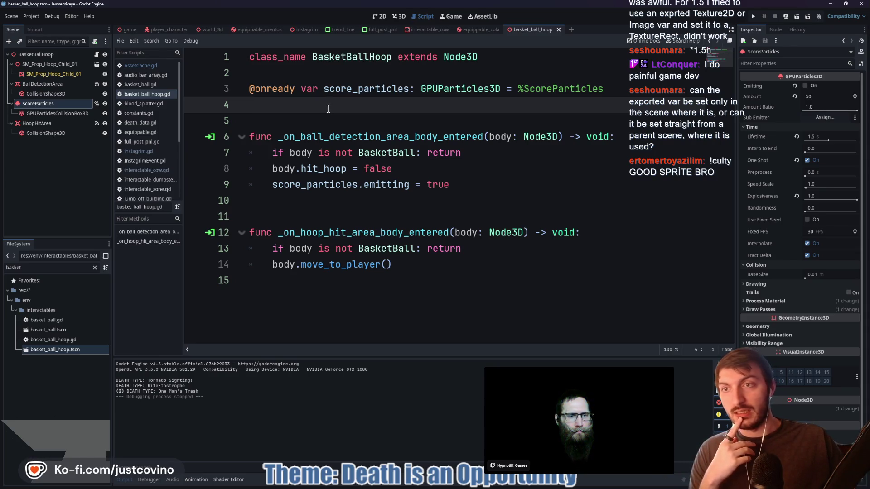
{"action": "key", "text": "Return"}
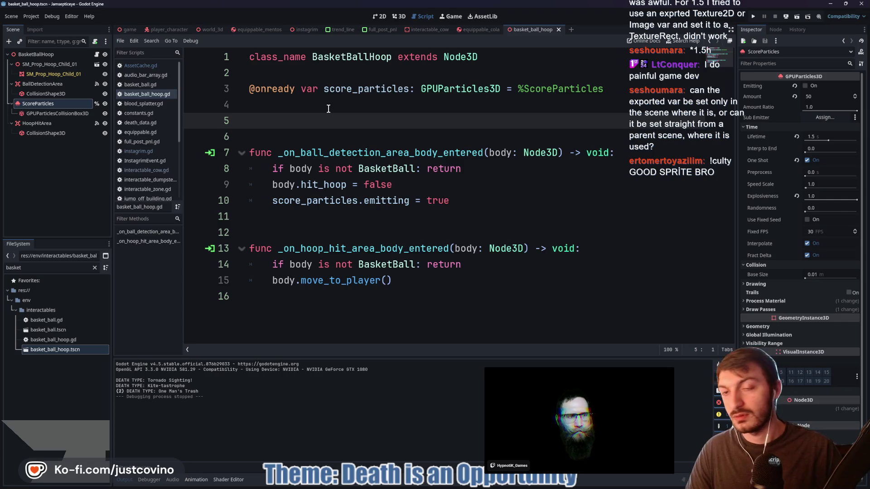
{"action": "type", "text": "func"}
{"action": "key", "text": "BackSpace"}
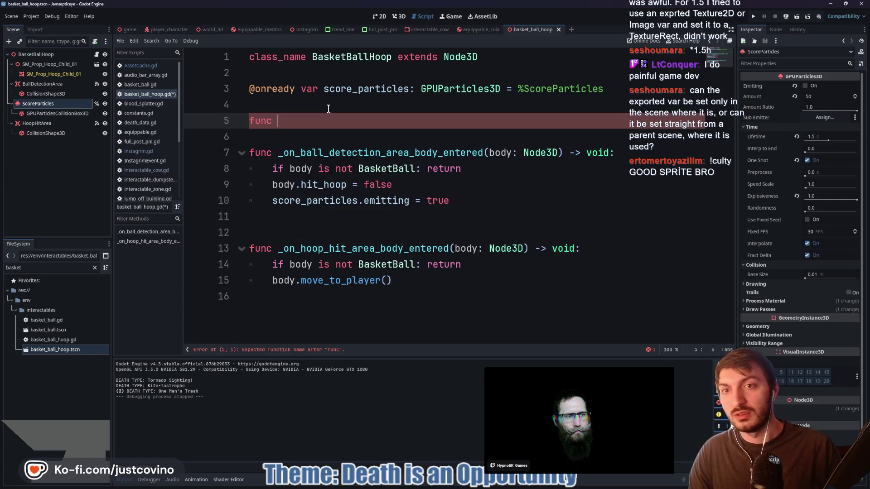
{"action": "type", "text": "re"}
{"action": "key", "text": "Return"}
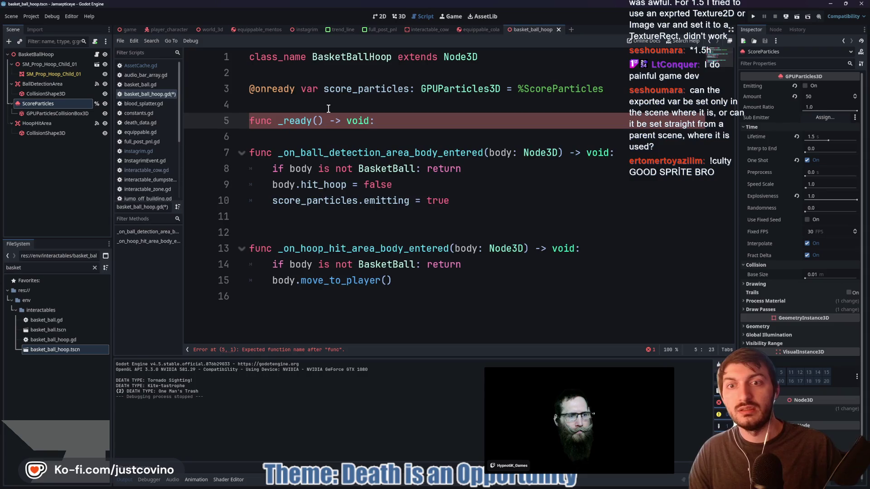
{"action": "key", "text": "Return"}
Make _ready set score_particles.emitting = true, save the script and run the game
{"action": "type", "text": "score"}
{"action": "key", "text": "Return"}
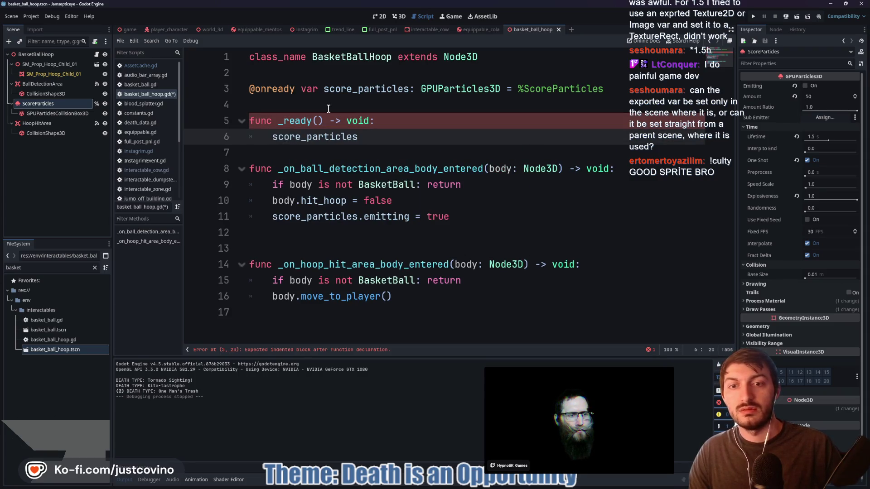
{"action": "type", "text": ".emitt"}
{"action": "key", "text": "Return"}
{"action": "type", "text": "= true"}
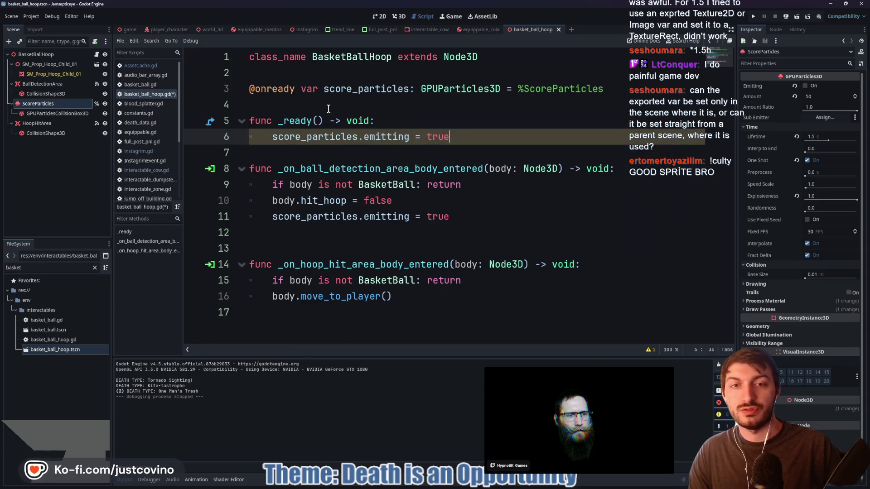
{"action": "key", "text": "ctrl+s"}
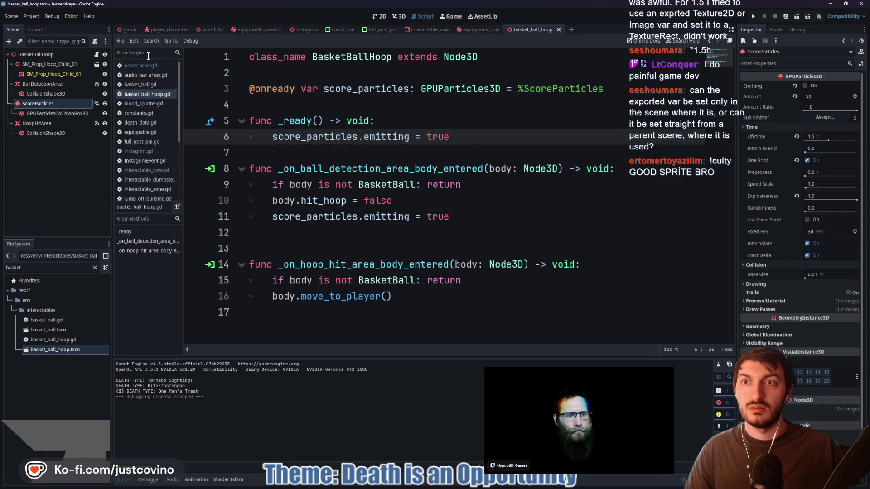
{"action": "key", "text": "F5"}
Launch the game and walk the character down the street onto the basketball court
{"action": "left_click", "coordinate": [136, 30]}
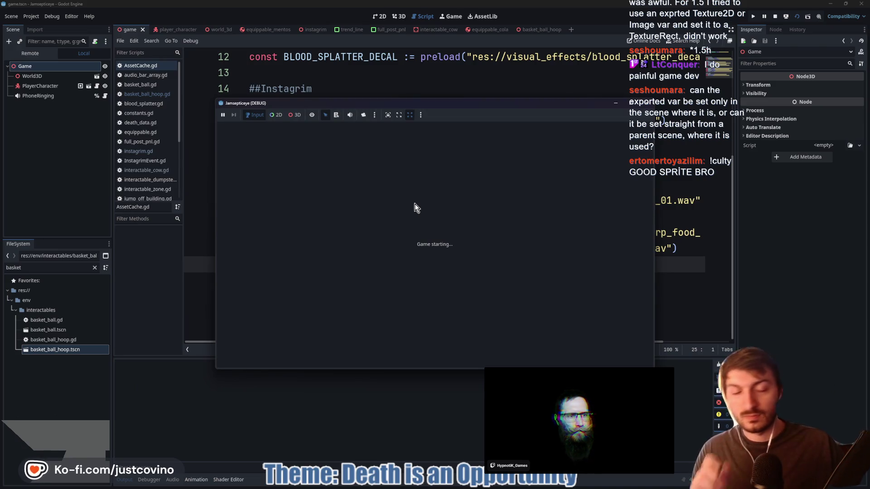
{"action": "key", "text": "a"}
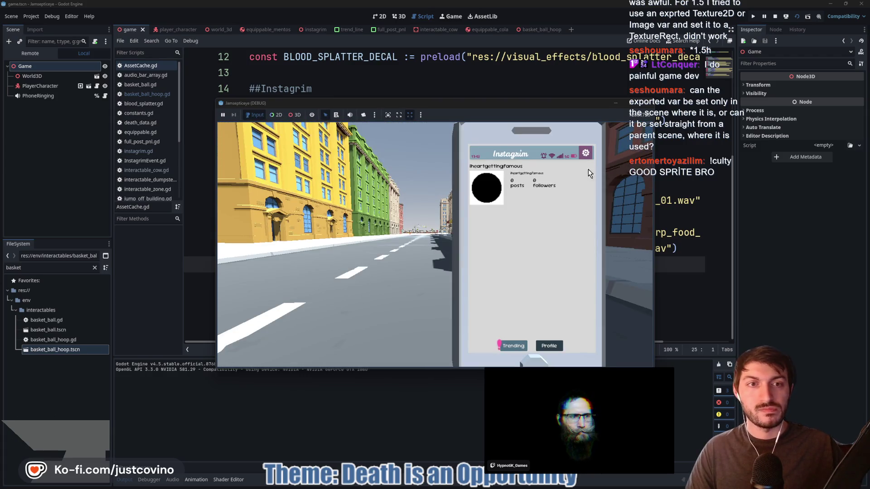
{"action": "key", "text": "Escape"}
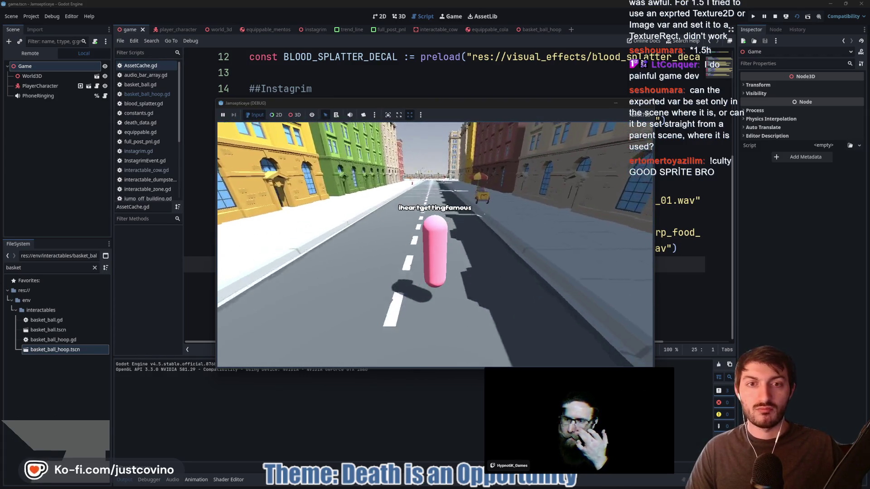
{"action": "key", "text": "w"}
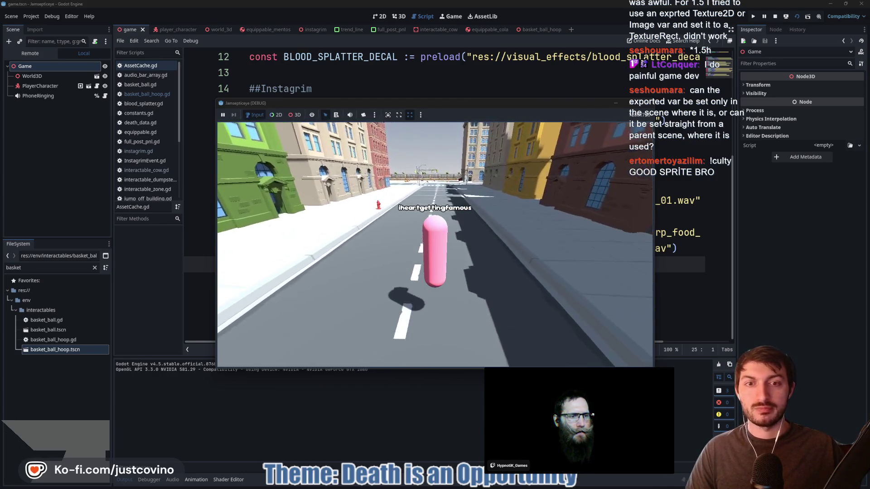
{"action": "key", "text": "a"}
{"action": "key", "text": "w"}
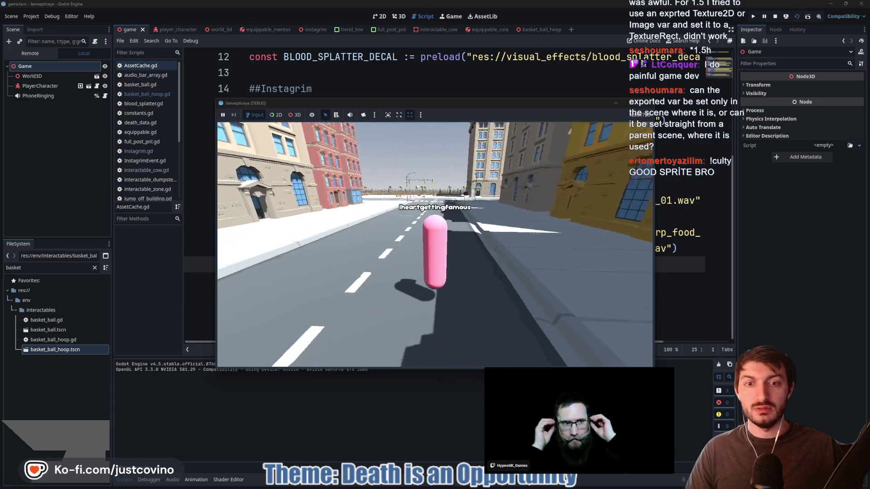
{"action": "key", "text": "w"}
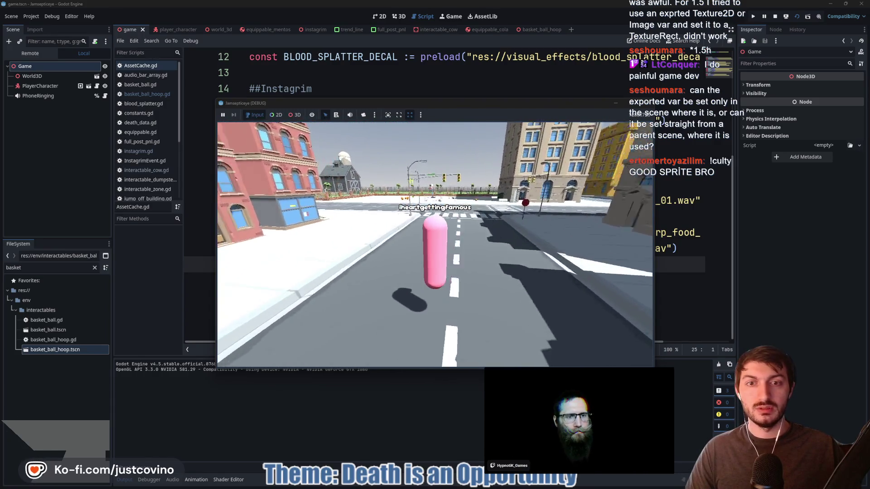
{"action": "key", "text": "w"}
{"action": "key", "text": "d"}
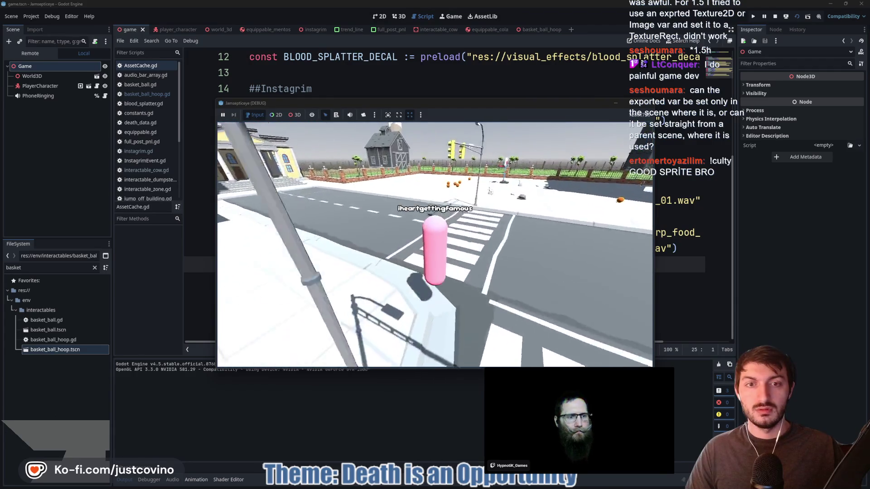
{"action": "key", "text": "w"}
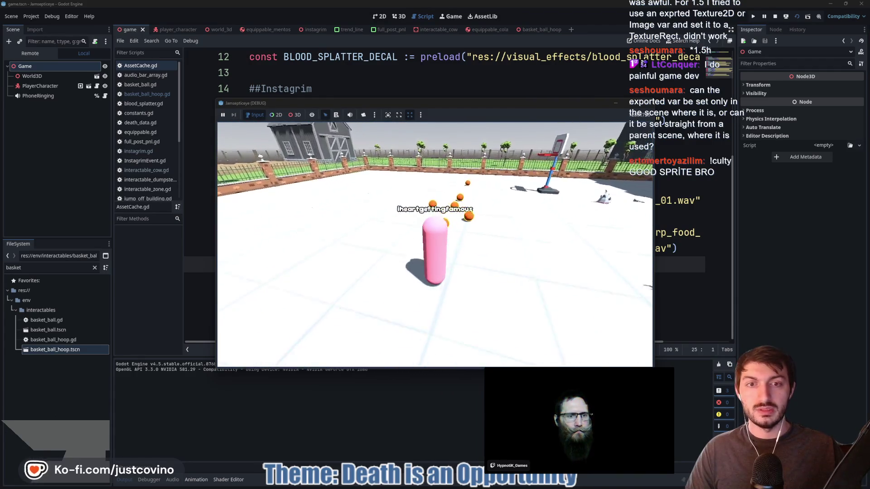
Throw the basketball at the hoop, then stop the game with F8
{"action": "key", "text": "r"}
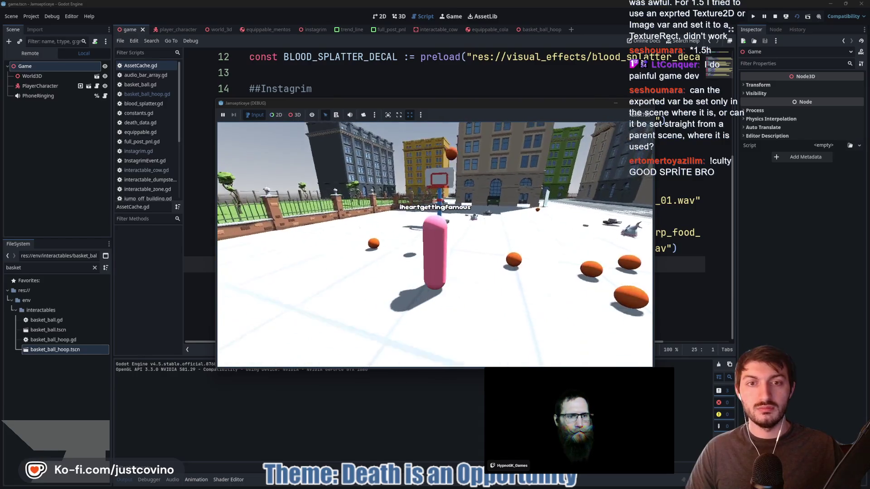
{"action": "key", "text": "a"}
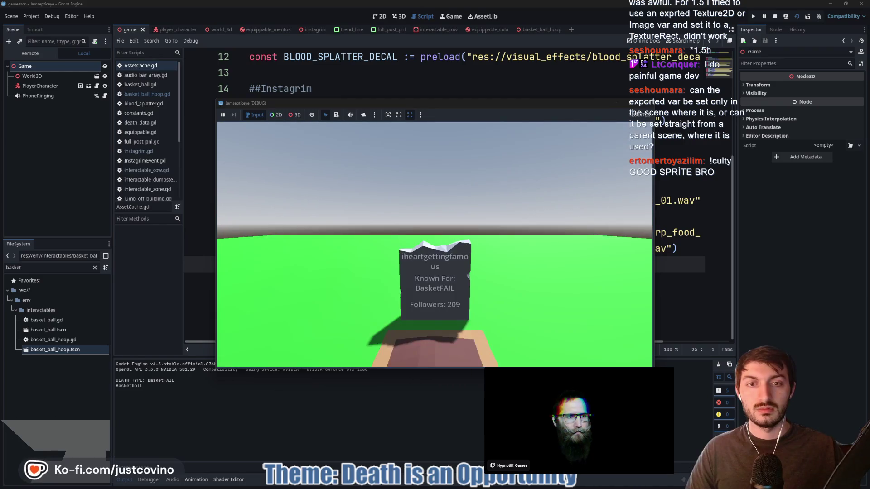
{"action": "key", "text": "F8"}
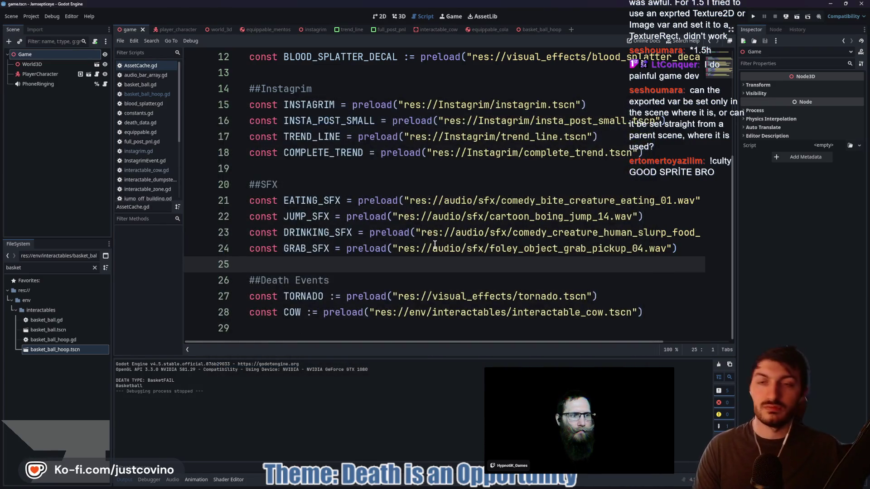
Open the basket_ball.tscn scene and its script from the FileSystem
{"action": "left_click", "coordinate": [540, 29]}
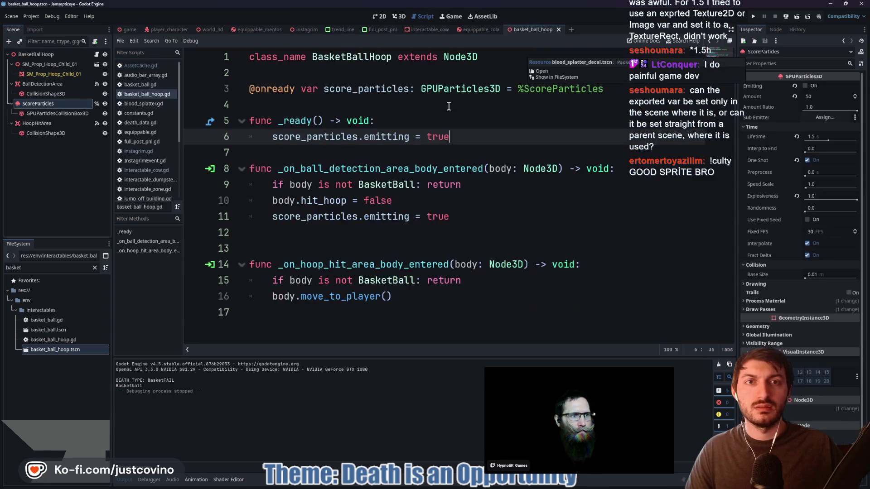
{"action": "left_click", "coordinate": [61, 268]}
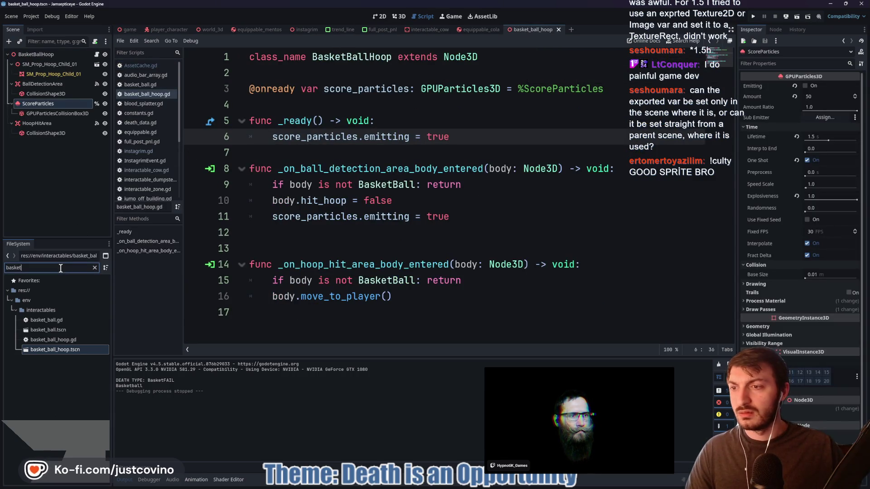
{"action": "double_click", "coordinate": [64, 331]}
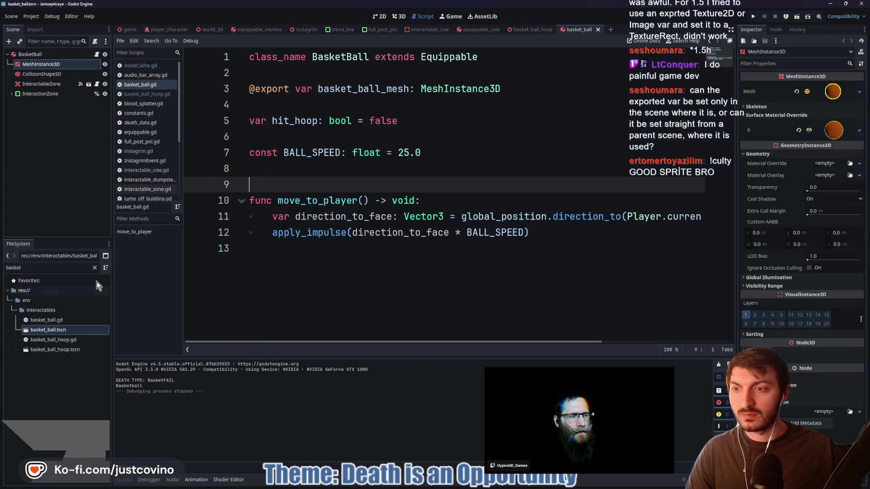
Change BALL_SPEED from 25.0 to 35.0 and return to the Game scene
{"action": "double_click", "coordinate": [405, 150]}
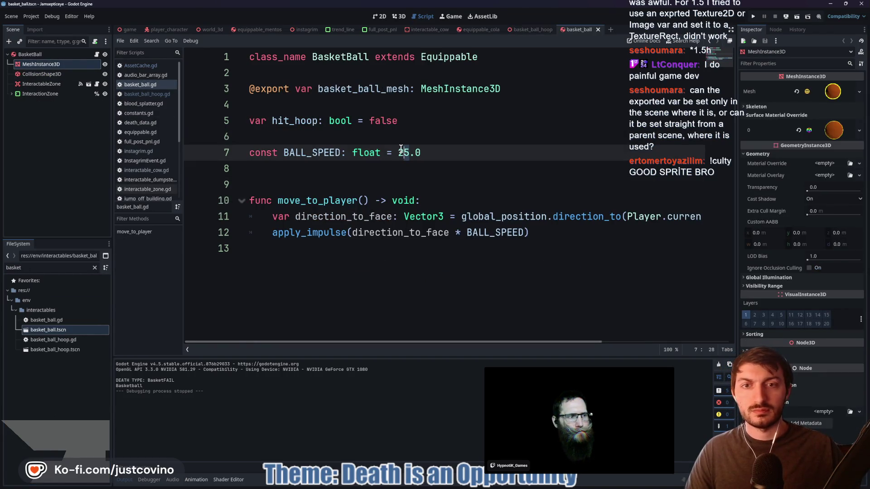
{"action": "type", "text": "35"}
{"action": "left_click", "coordinate": [468, 158]}
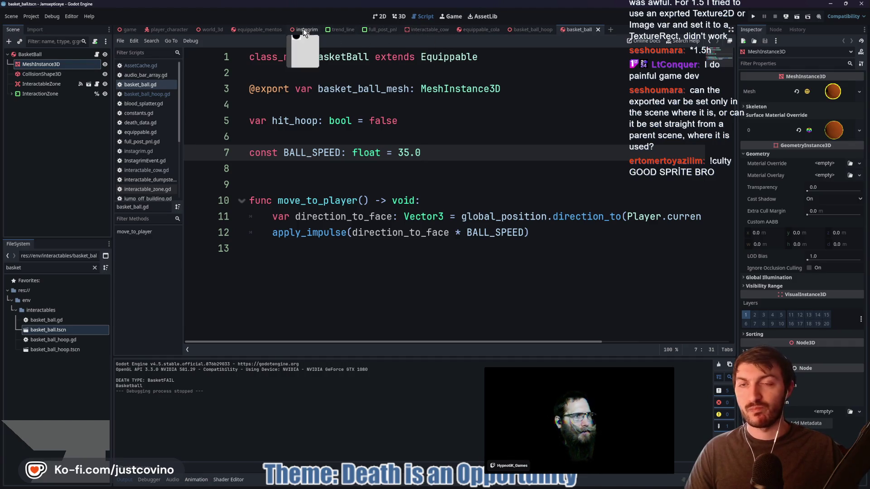
{"action": "left_click", "coordinate": [433, 136]}
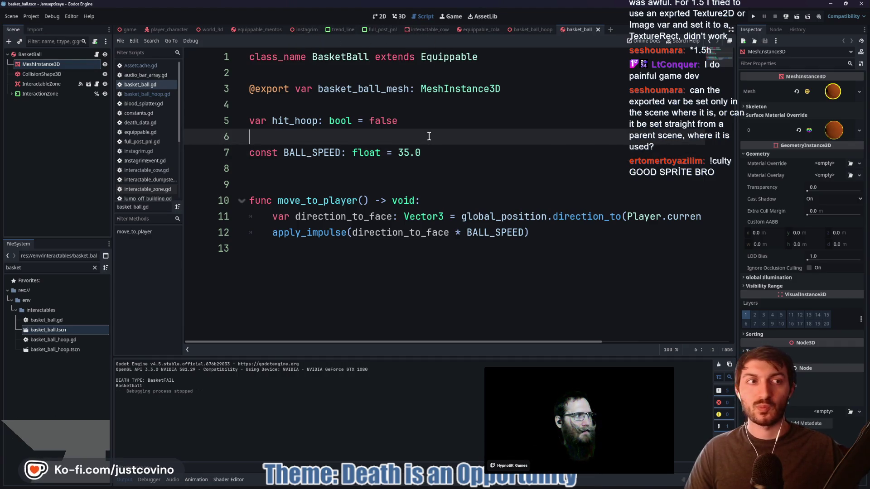
{"action": "left_click", "coordinate": [128, 29]}
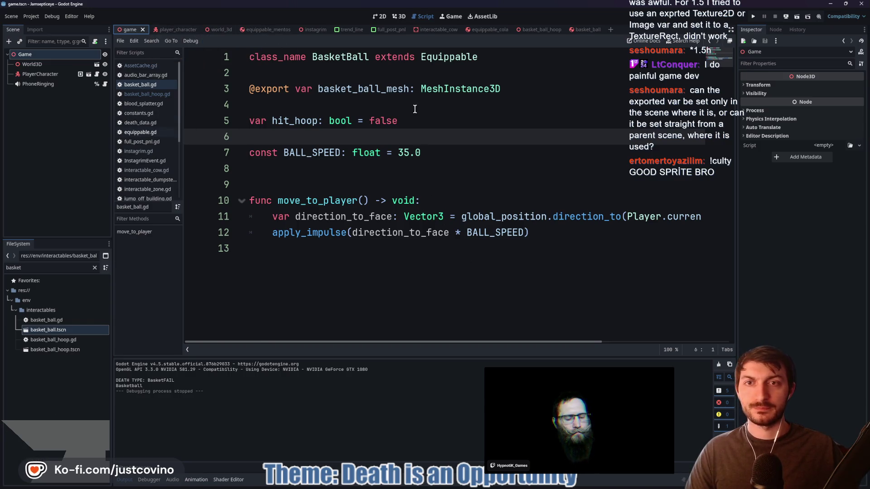
Open AssetCache.gd and select the BLOOD_SPLATTER constant on line 11
{"action": "left_click", "coordinate": [364, 104]}
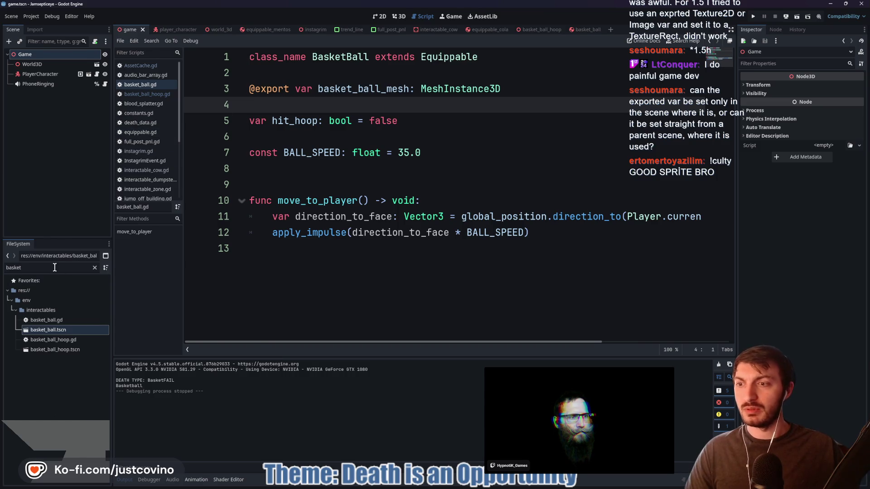
{"action": "left_click", "coordinate": [94, 268]}
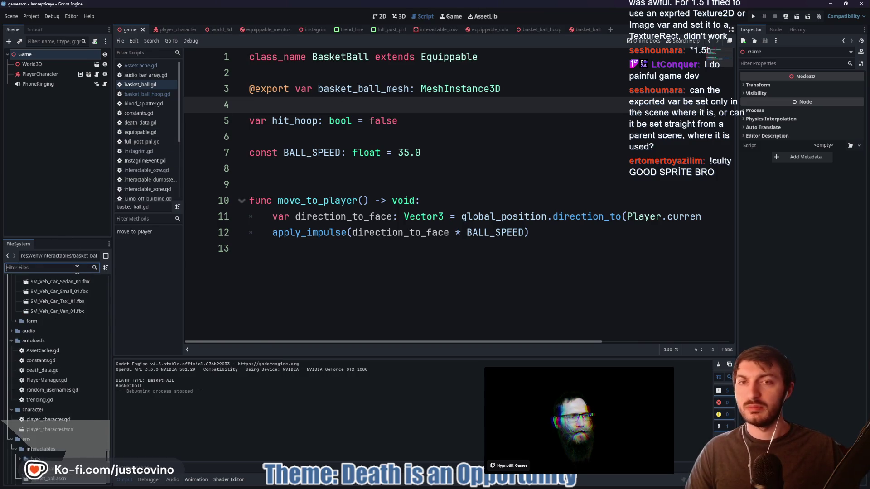
{"action": "left_click", "coordinate": [140, 66]}
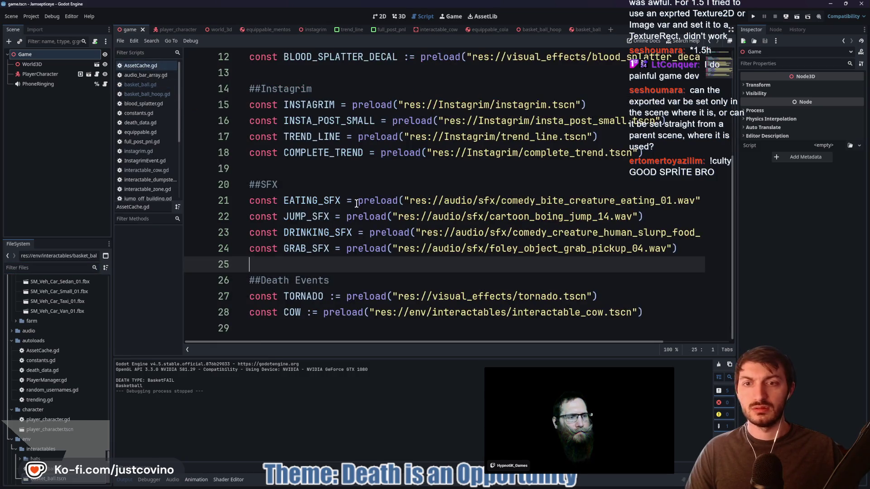
{"action": "left_click", "coordinate": [315, 232]}
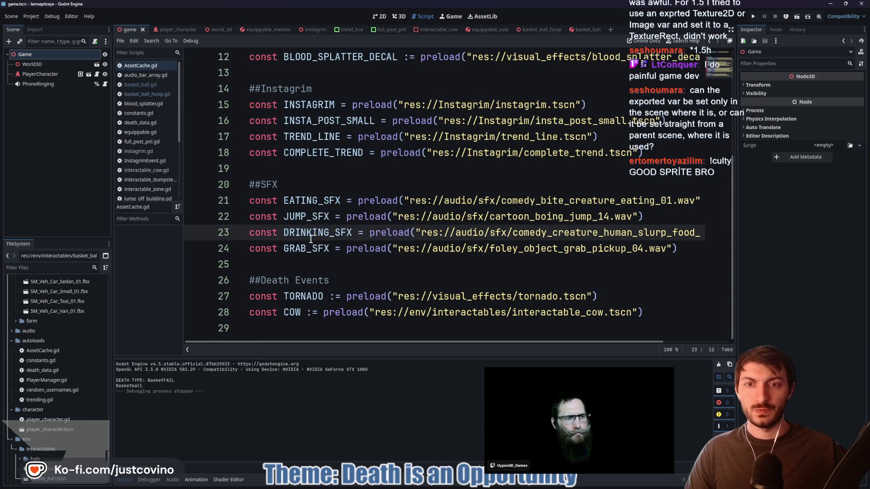
{"action": "scroll", "coordinate": [312, 235], "scroll_direction": "up", "scroll_amount": 2}
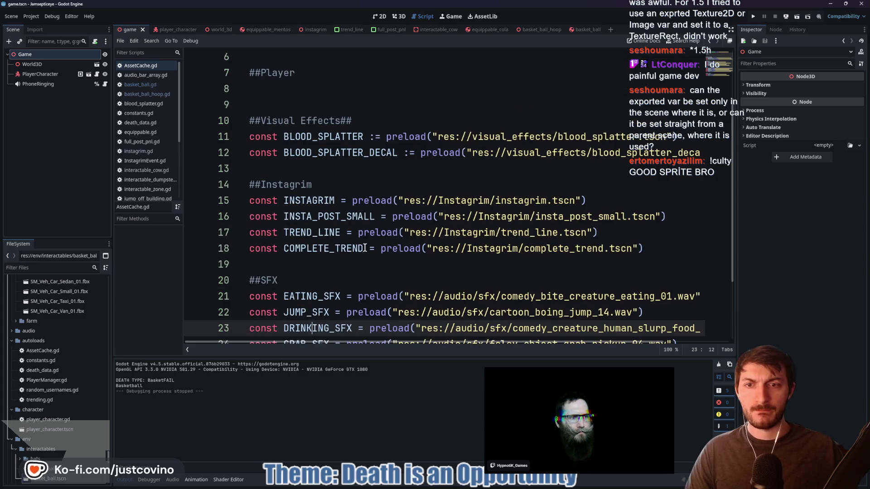
{"action": "scroll", "coordinate": [307, 215], "scroll_direction": "up", "scroll_amount": 1}
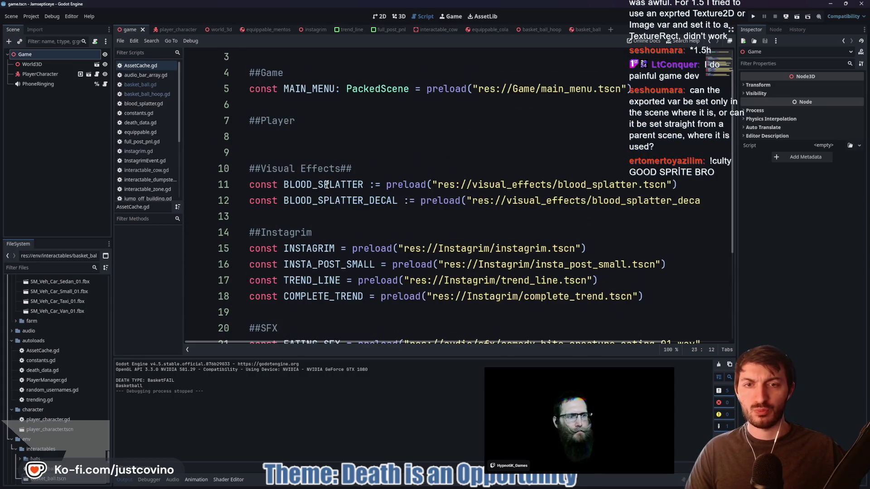
{"action": "double_click", "coordinate": [326, 184]}
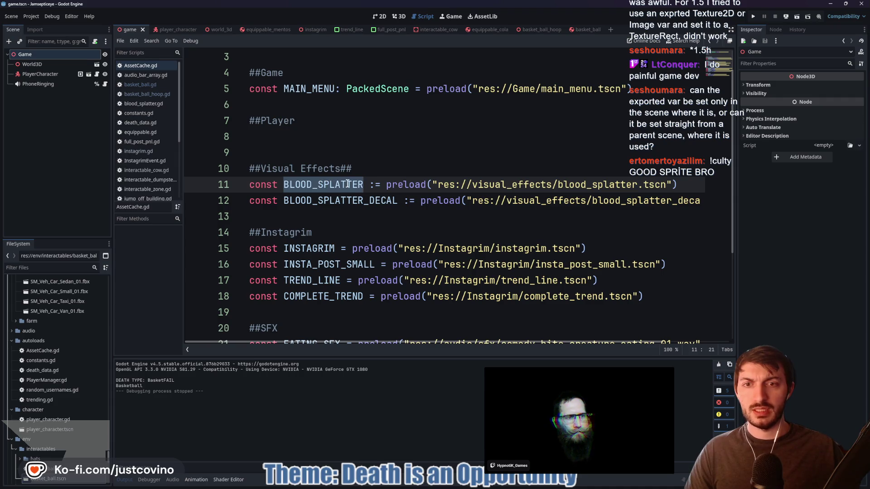
Search all project files for BLOOD_SPLATTER and open its usage in player_character.gd
{"action": "key", "text": "ctrl+shift+f"}
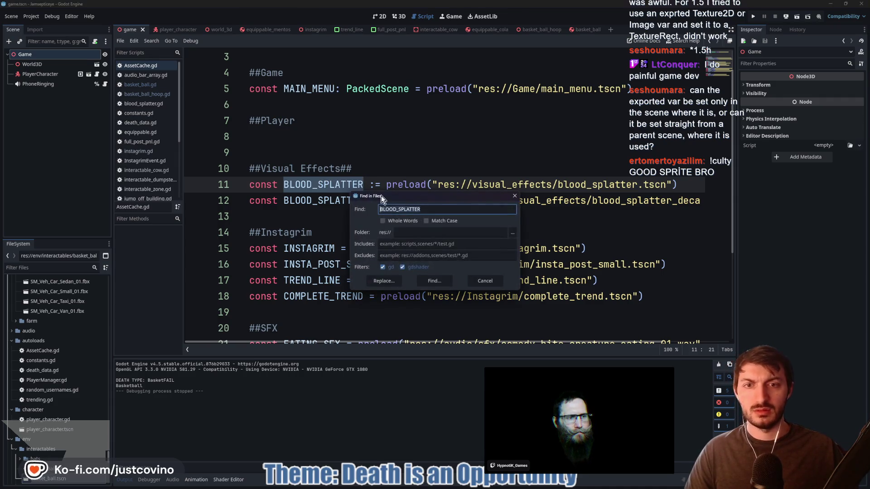
{"action": "left_click", "coordinate": [435, 281]}
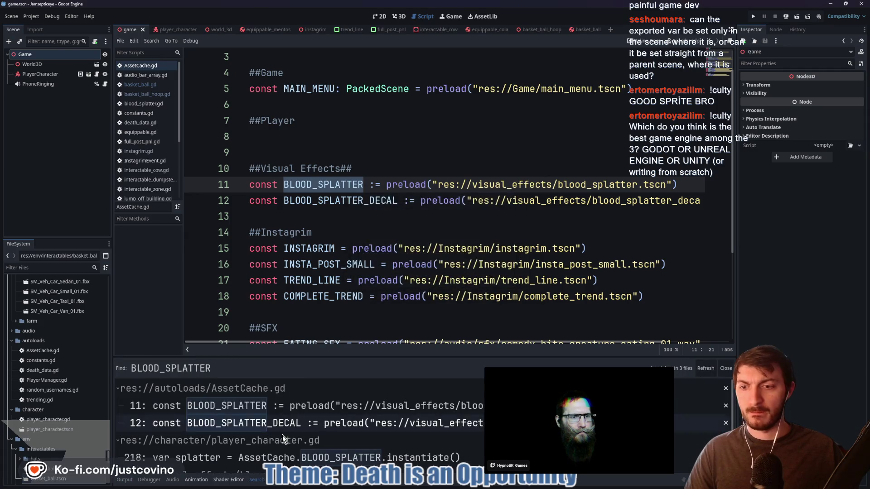
{"action": "scroll", "coordinate": [286, 437], "scroll_direction": "down", "scroll_amount": 1}
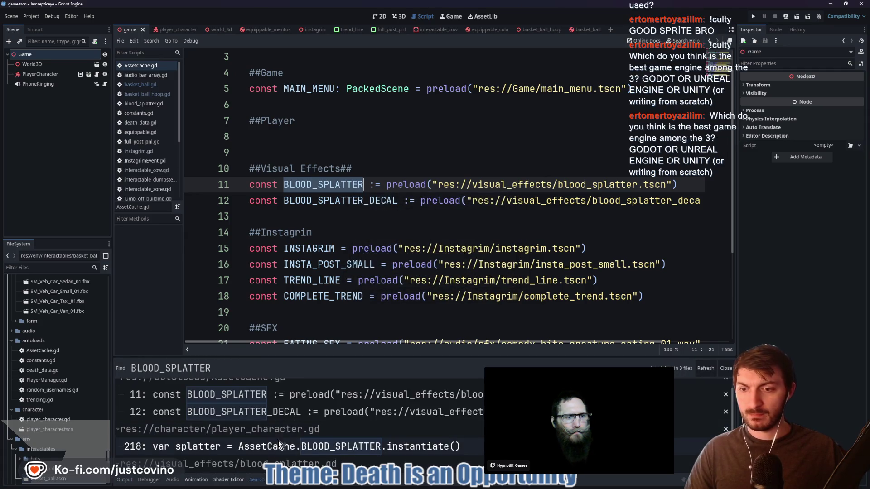
{"action": "left_click", "coordinate": [243, 450]}
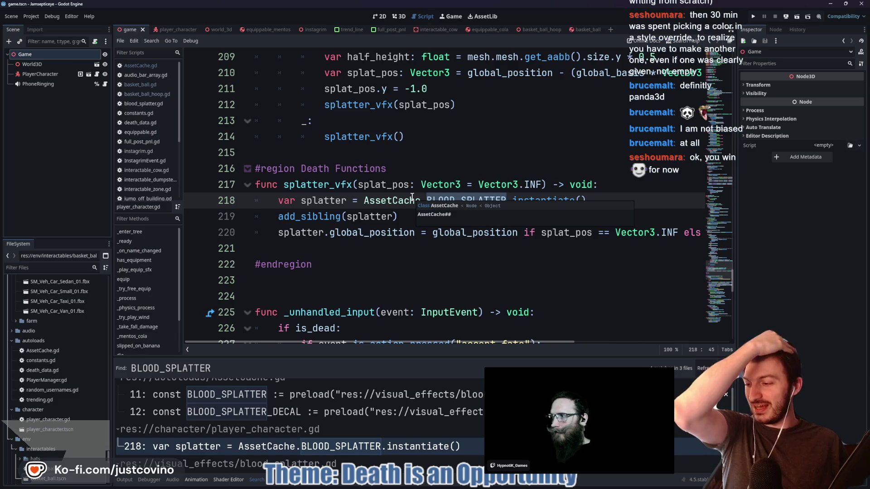
{"action": "left_click", "coordinate": [345, 153]}
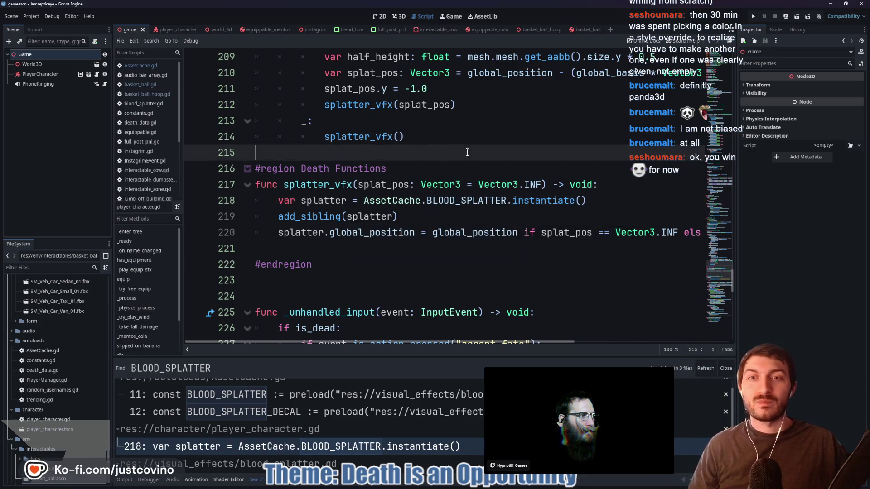
{"action": "scroll", "coordinate": [467, 153], "scroll_direction": "up", "scroll_amount": 9}
{"action": "left_click", "coordinate": [453, 201]}
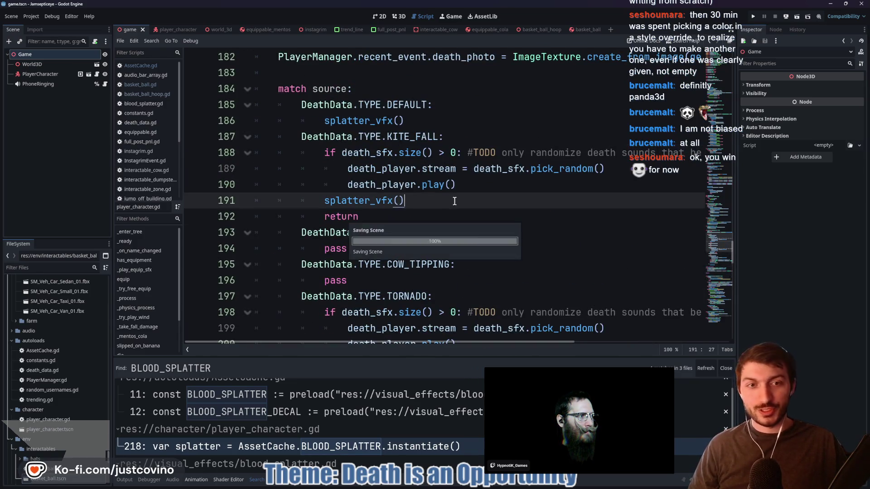
{"action": "scroll", "coordinate": [461, 205], "scroll_direction": "up", "scroll_amount": 2}
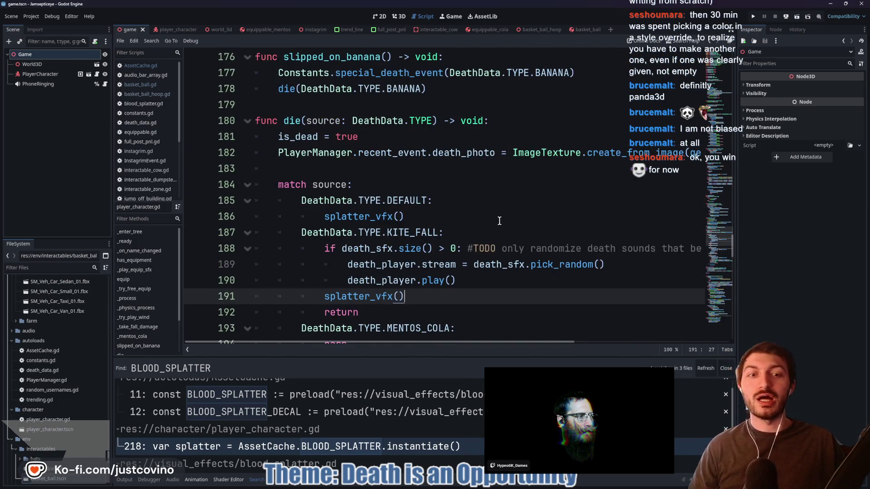
{"action": "scroll", "coordinate": [466, 262], "scroll_direction": "down", "scroll_amount": 5}
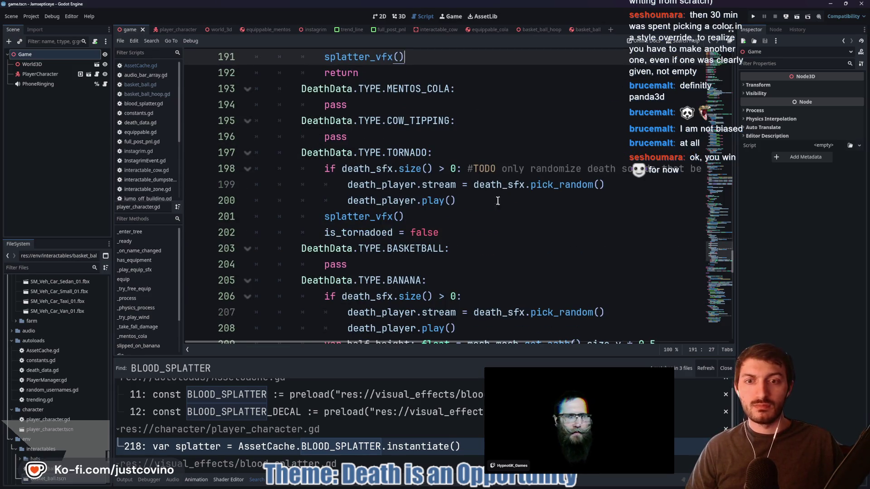
{"action": "left_click", "coordinate": [466, 232]}
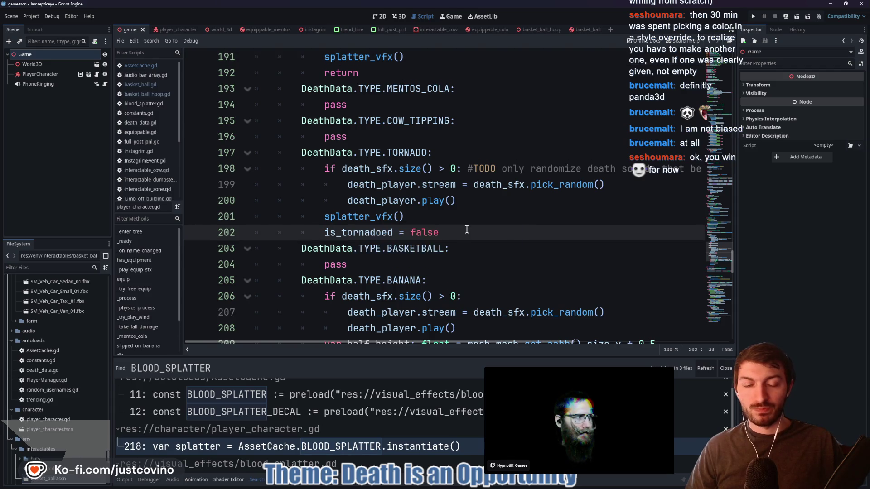
{"action": "scroll", "coordinate": [458, 240], "scroll_direction": "up", "scroll_amount": 8}
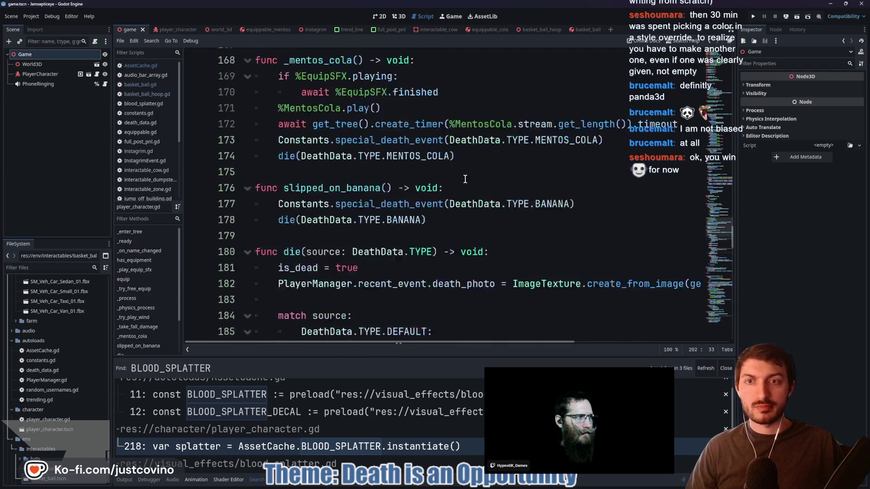